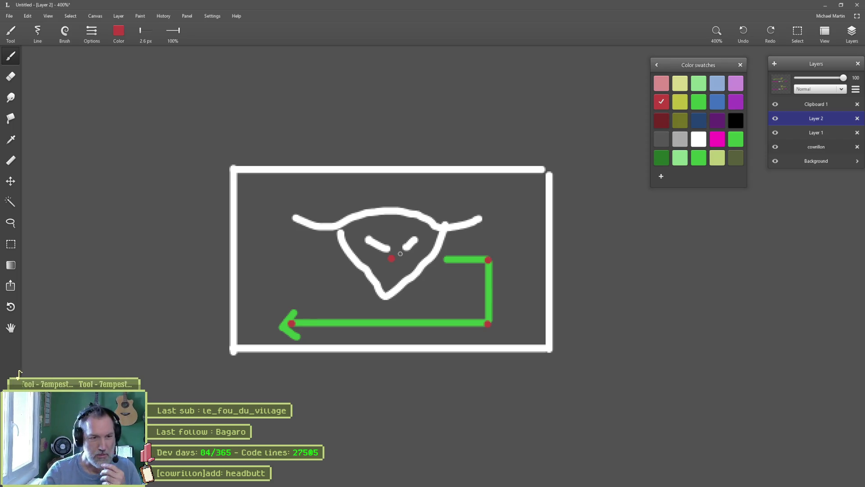
Bring the Godot editor with the cowrillon_test scene up from the Windows taskbar
mouse_move(517, 481)
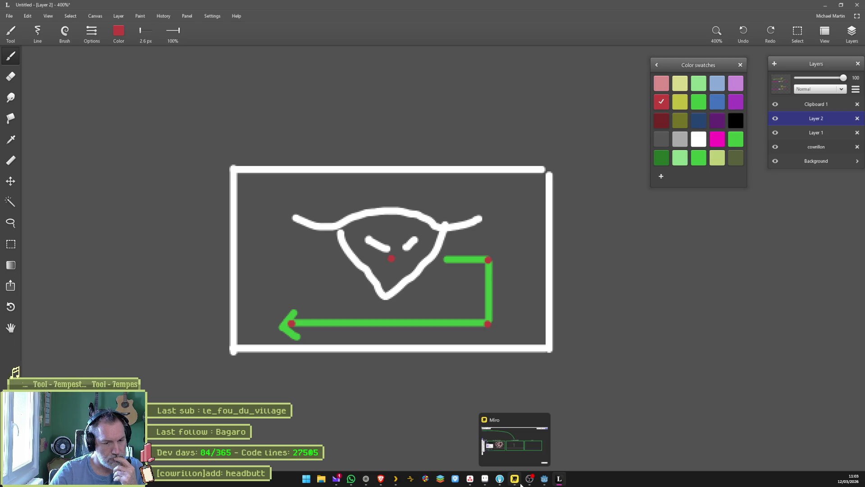
Select ActorPath in Godot and bring up the Inspector's Path2D header options
click(542, 482)
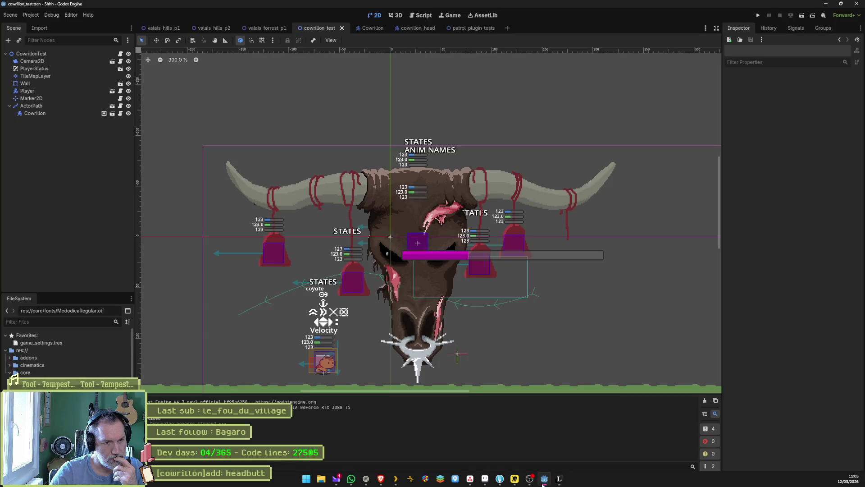
click(47, 106)
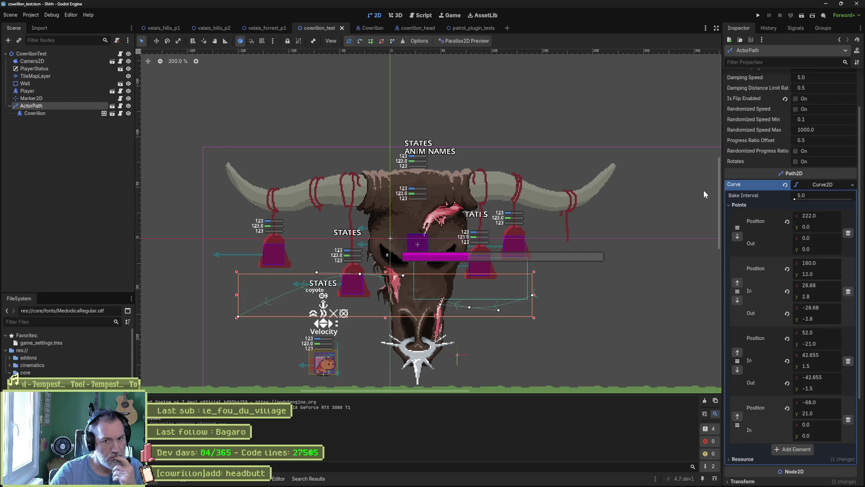
right_click(782, 176)
Read the Path2D documentation and the linked PathFollow2D page, then close the help page
click(798, 180)
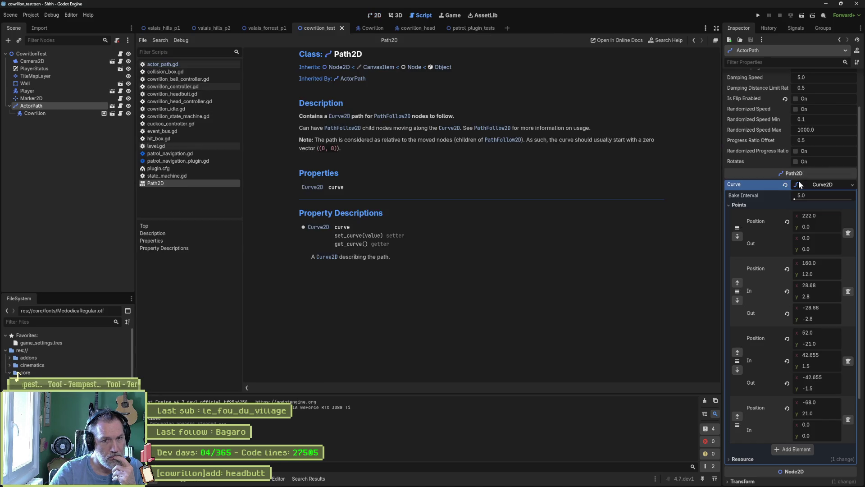
click(350, 127)
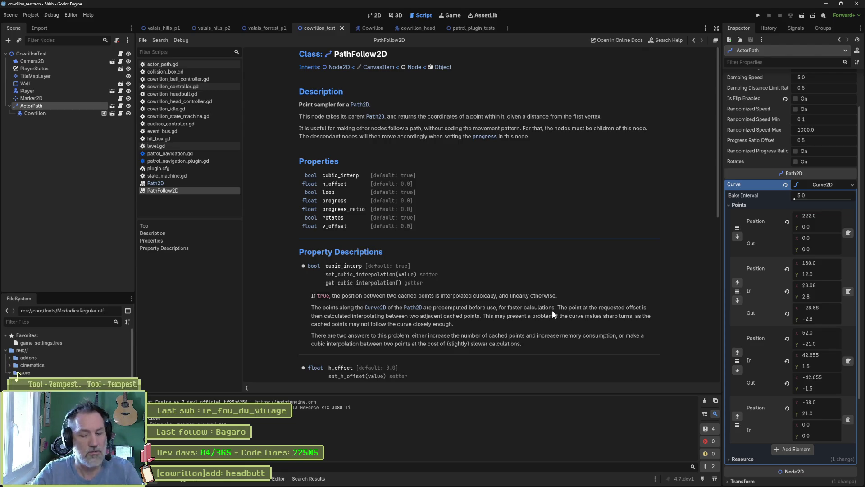
key(ctrl+w)
key(ctrl+w)
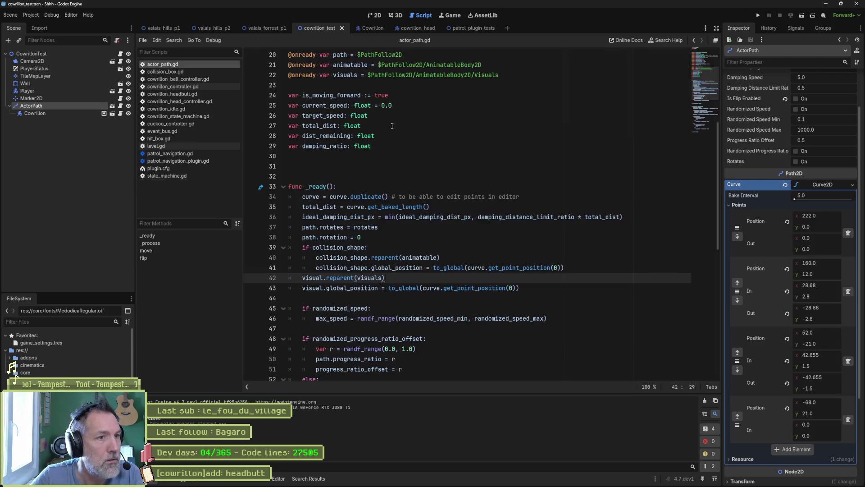
scroll(395, 162, up, 6)
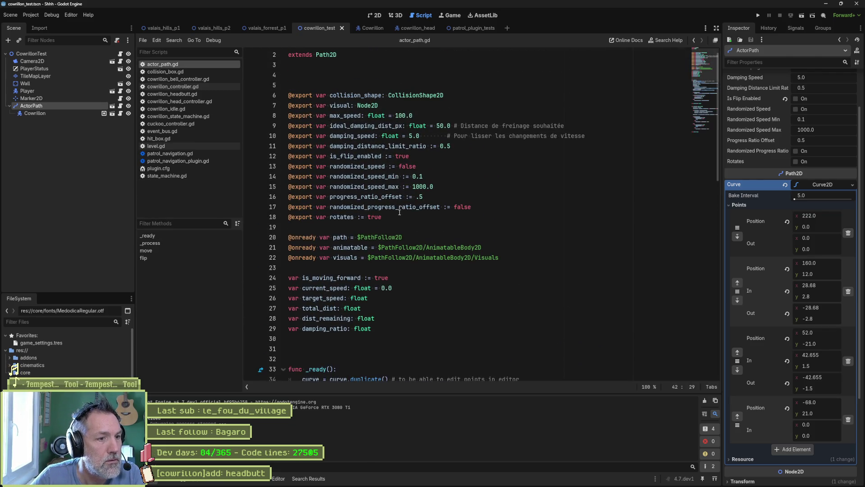
click(406, 217)
key(Return)
text(@export var loop)
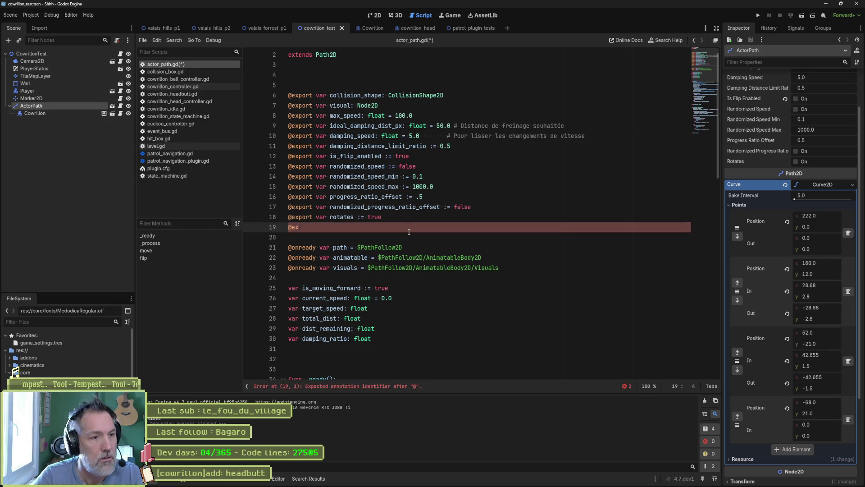
text( := false)
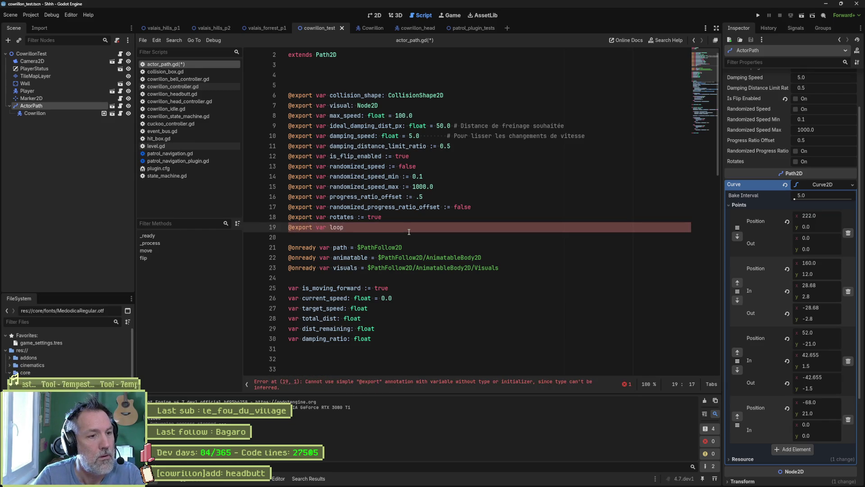
key(Escape)
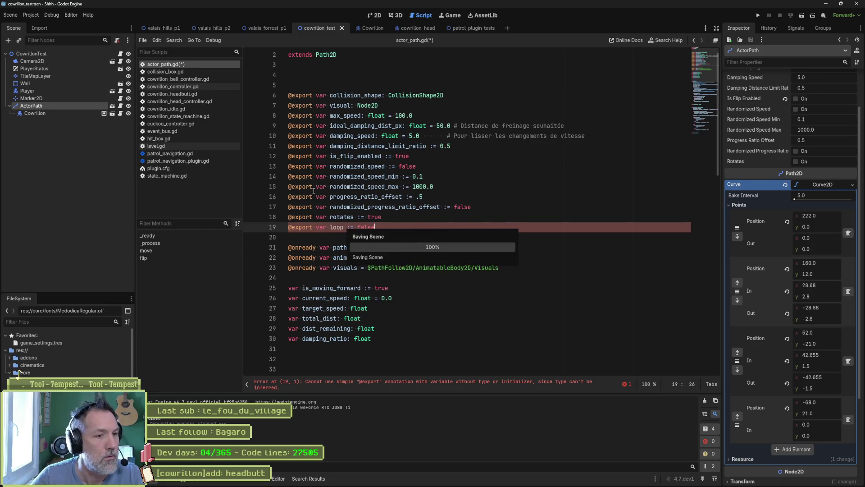
key(ctrl+s)
scroll(360, 221, down, 4)
scroll(344, 218, down, 1)
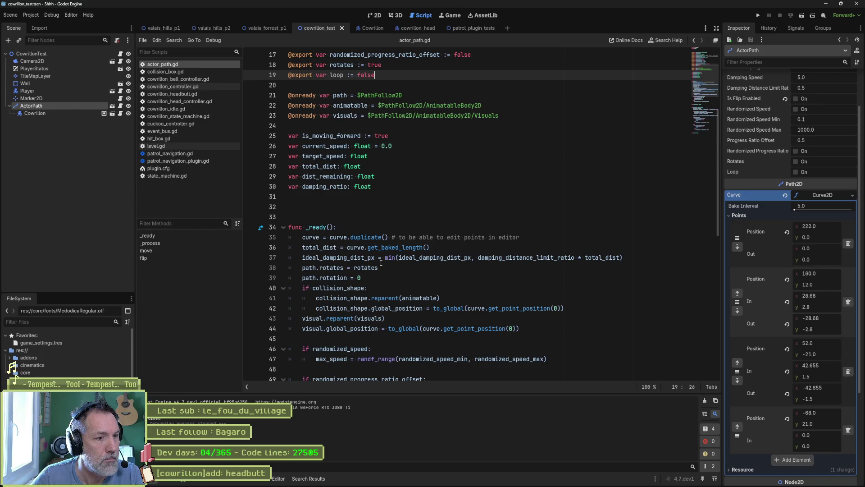
Insert 'path.loop = loop' after the curve.duplicate() line in _ready and save
click(535, 239)
key(Return)
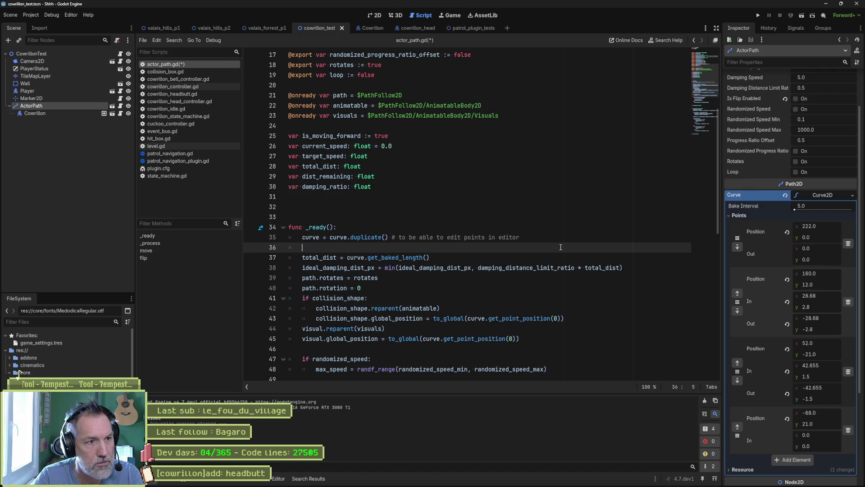
text(cu)
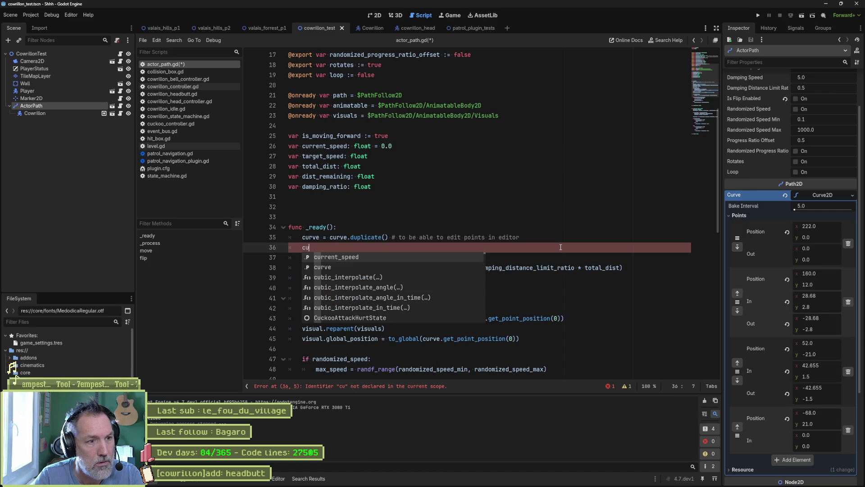
text(rve.get_clo)
key(Return)
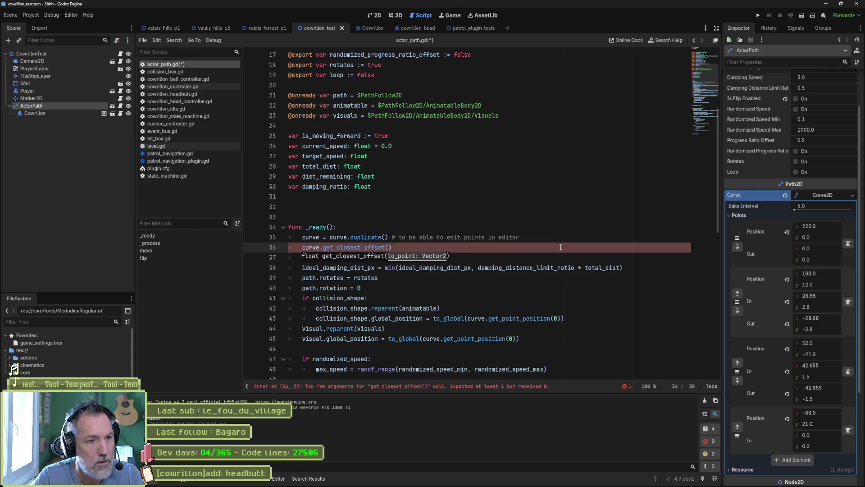
key(ctrl+BackSpace)
key(ctrl+BackSpace)
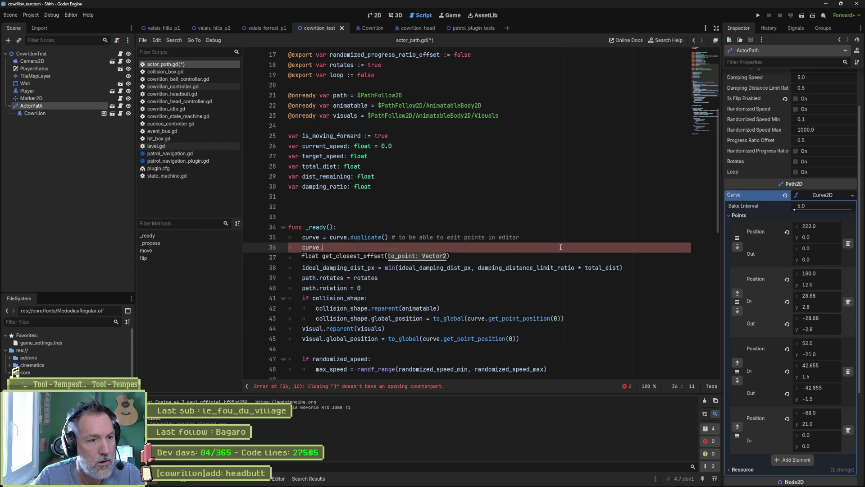
text(lo)
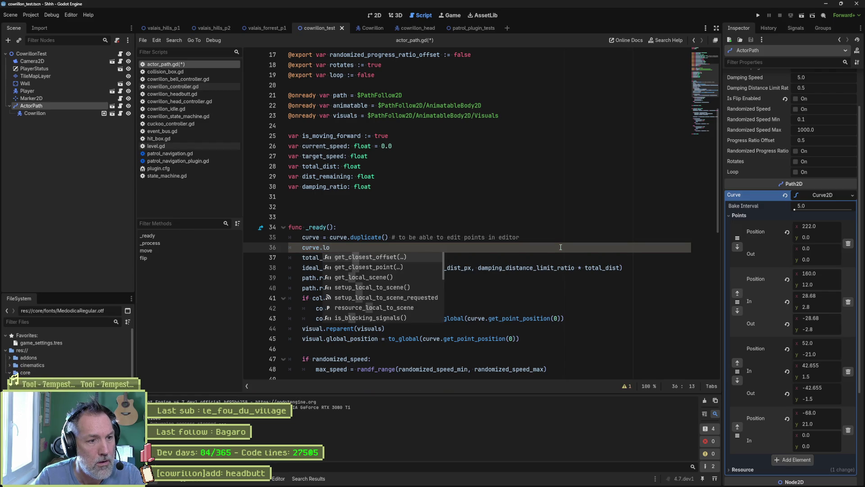
key(ctrl+BackSpace)
key(ctrl+BackSpace)
key(ctrl+BackSpace)
text(path)
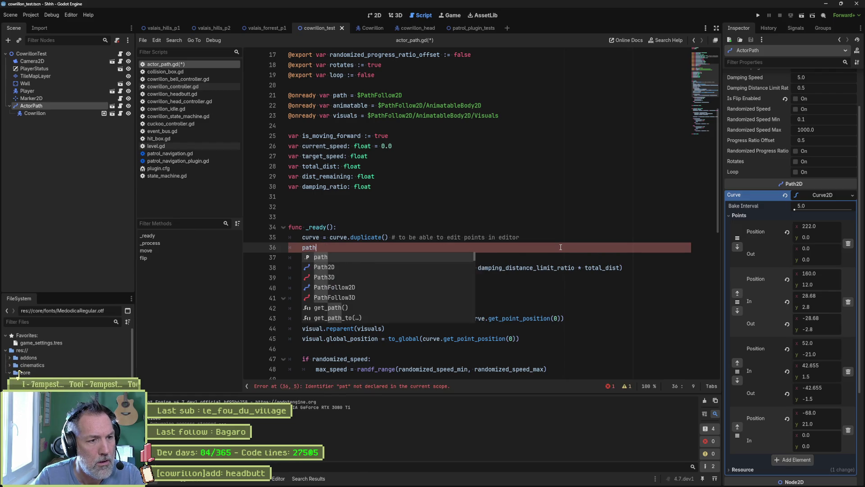
text(.loop =)
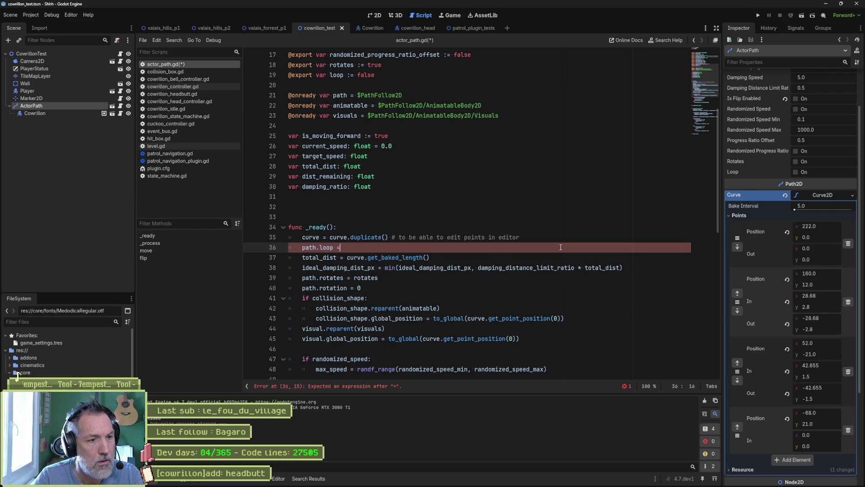
text( loop)
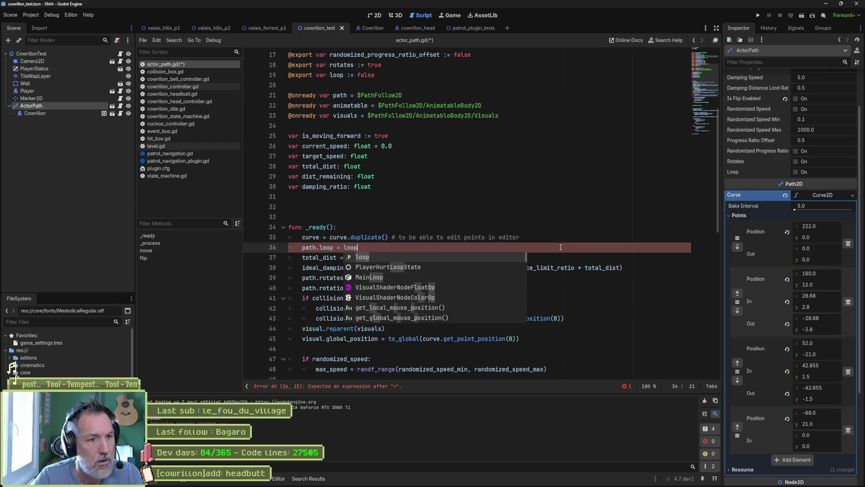
key(ctrl+s)
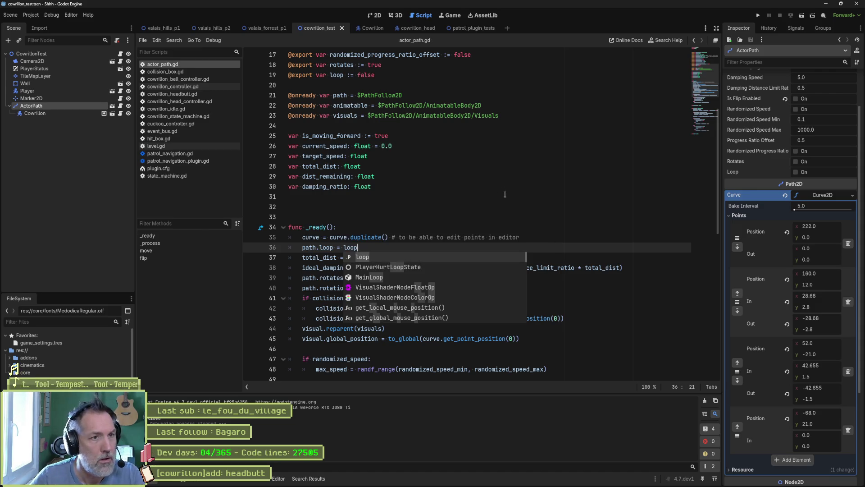
Back in the 2D view, enable ActorPath's Loop property and save and run the scene
click(375, 16)
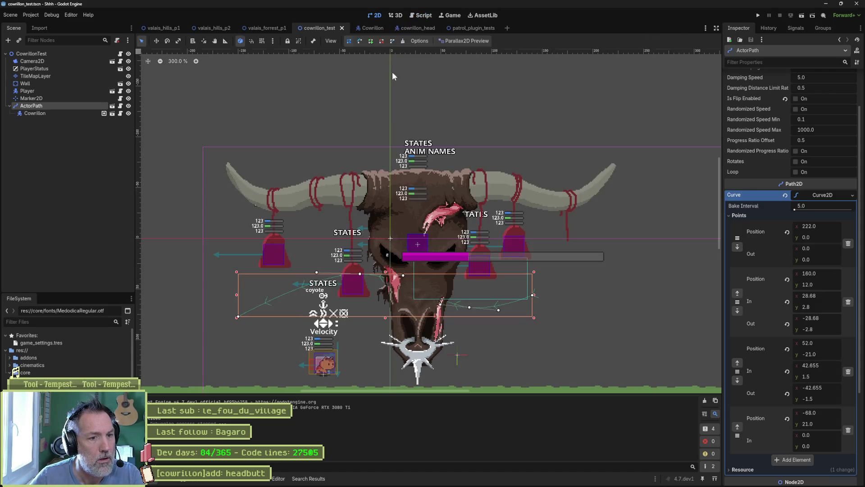
click(71, 124)
click(67, 106)
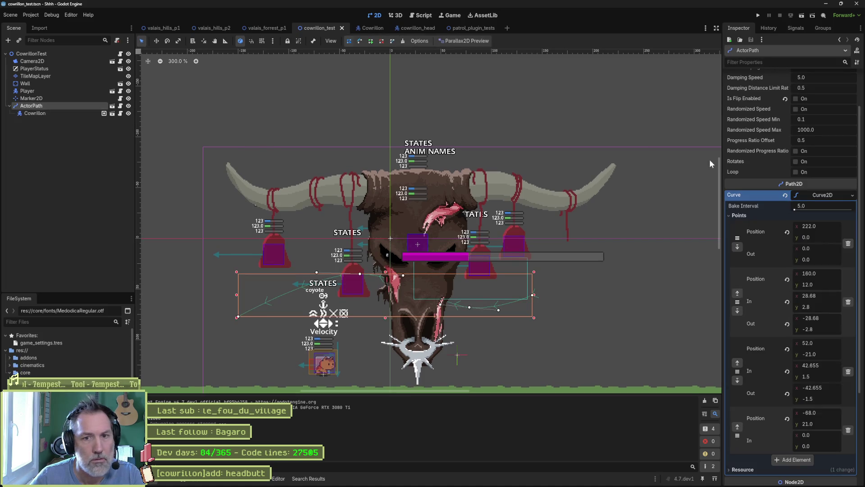
click(796, 172)
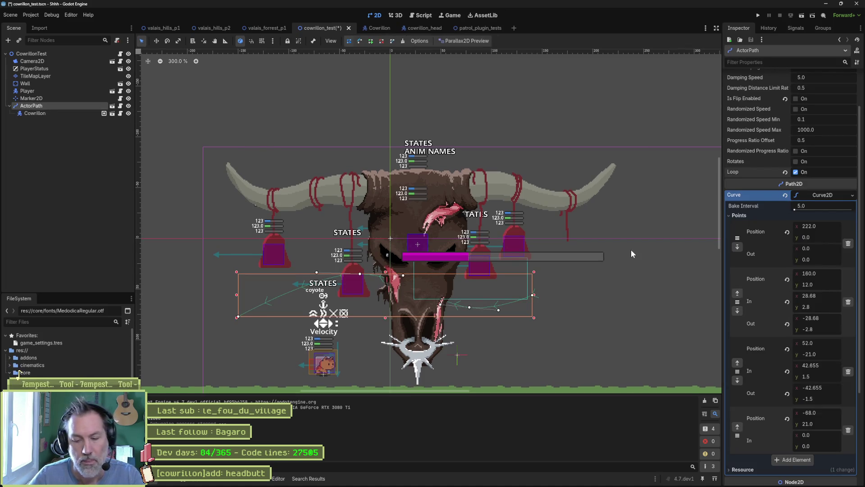
key(F6)
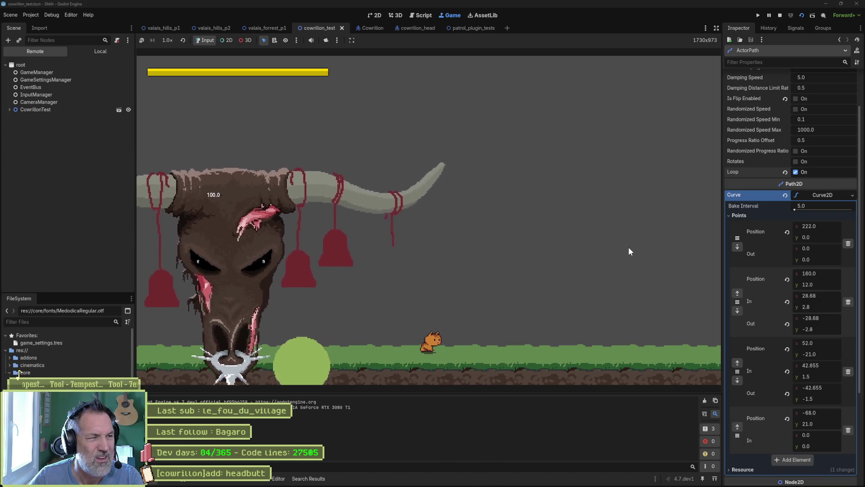
Stop the running game and switch ActorPath's Loop property back off
key(F8)
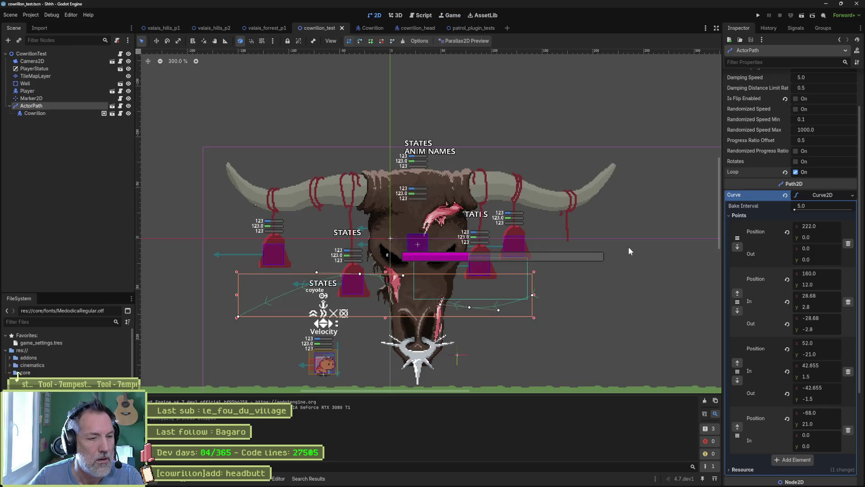
click(795, 175)
scroll(774, 251, down, 5)
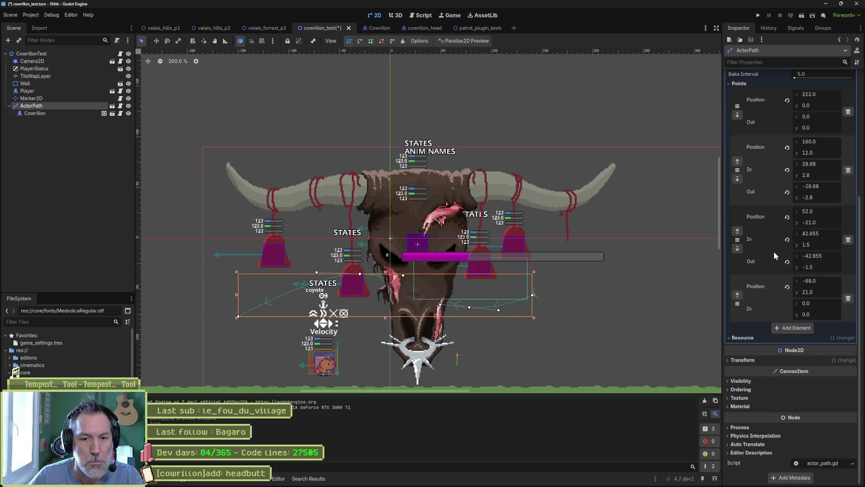
scroll(774, 252, up, 3)
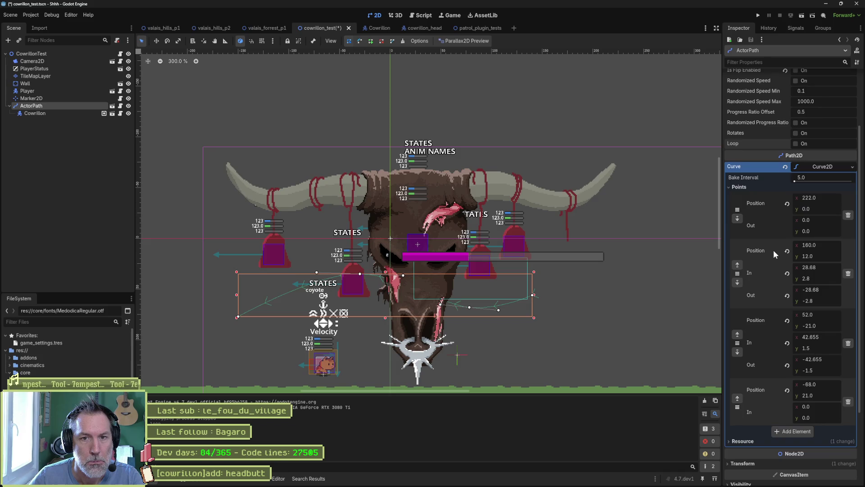
scroll(774, 254, up, 2)
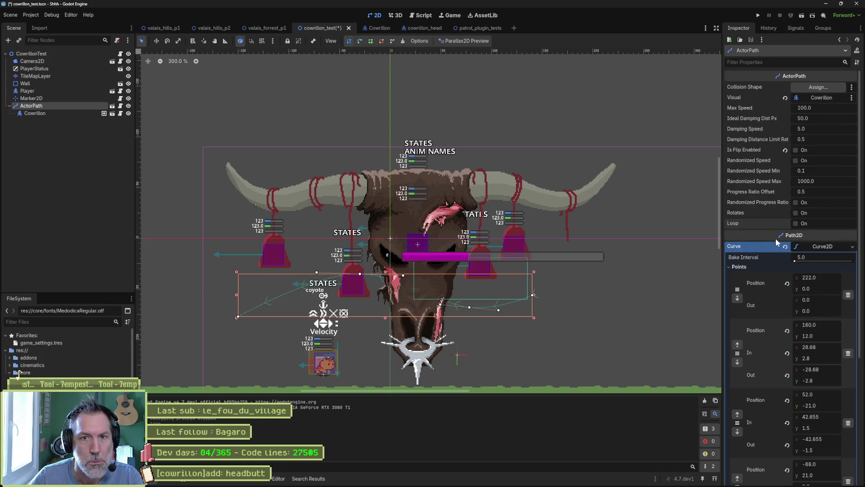
scroll(767, 242, down, 3)
scroll(766, 240, down, 2)
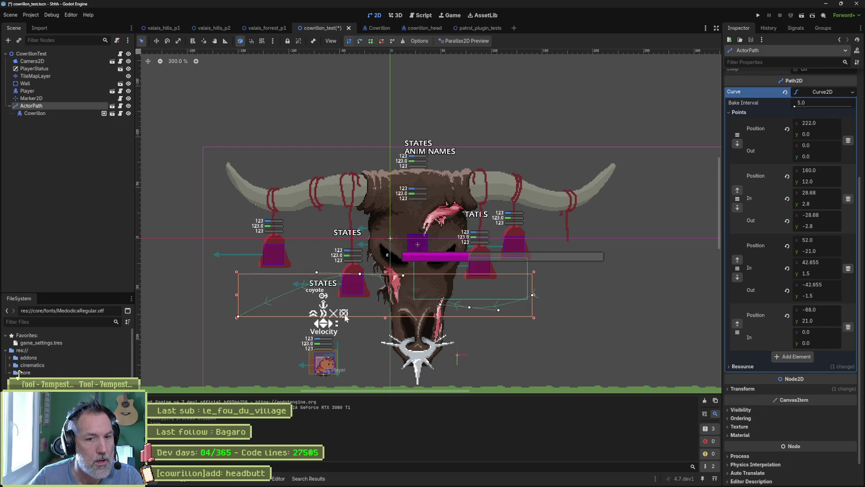
Switch to the Script workspace showing actor_path.gd
mouse_move(338, 486)
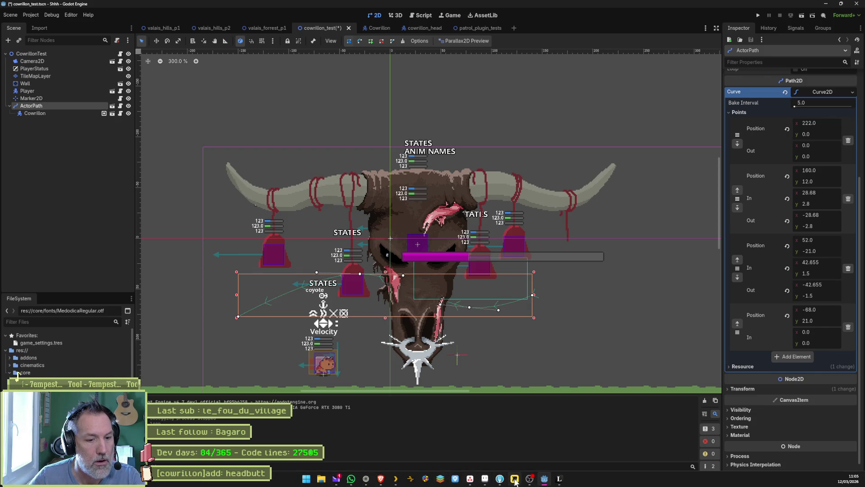
mouse_move(498, 483)
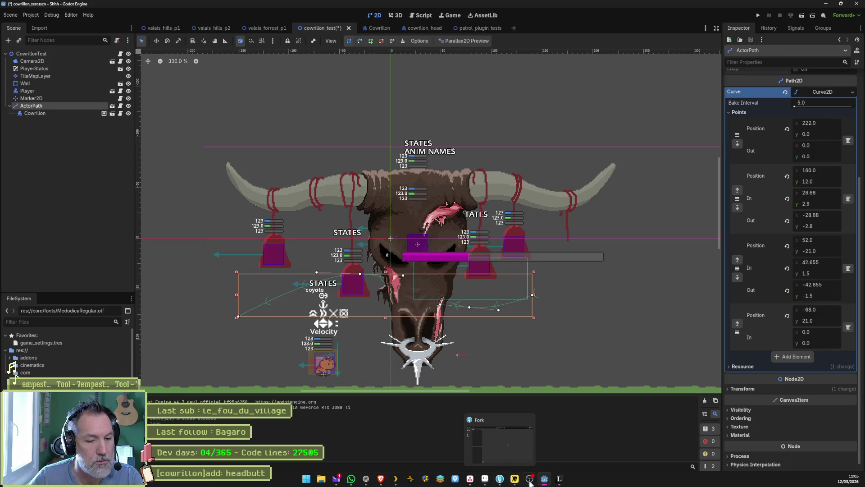
click(418, 16)
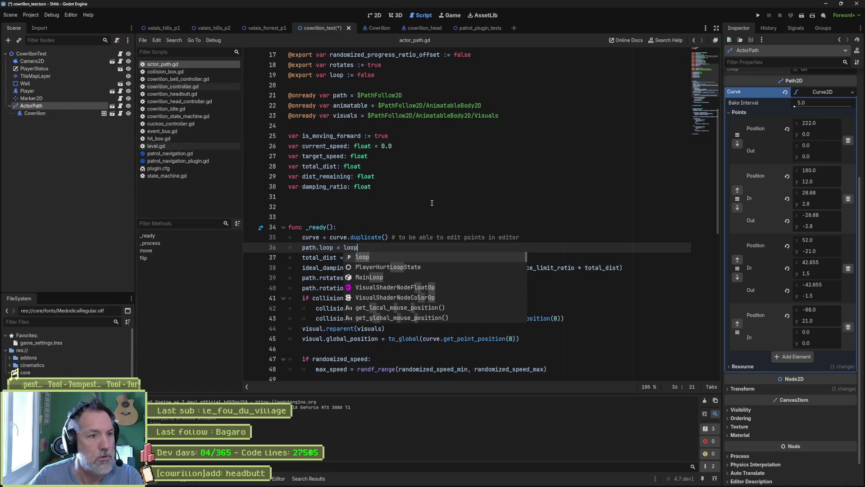
Scroll to move() and add an indented blank line after line 71, above the is_moving_forward check
click(408, 230)
drag(362, 247, 300, 249)
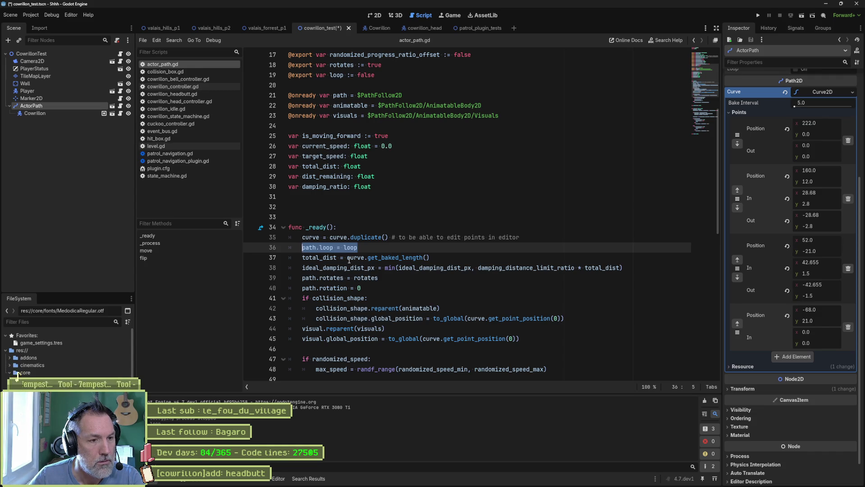
scroll(348, 260, down, 6)
scroll(348, 260, down, 3)
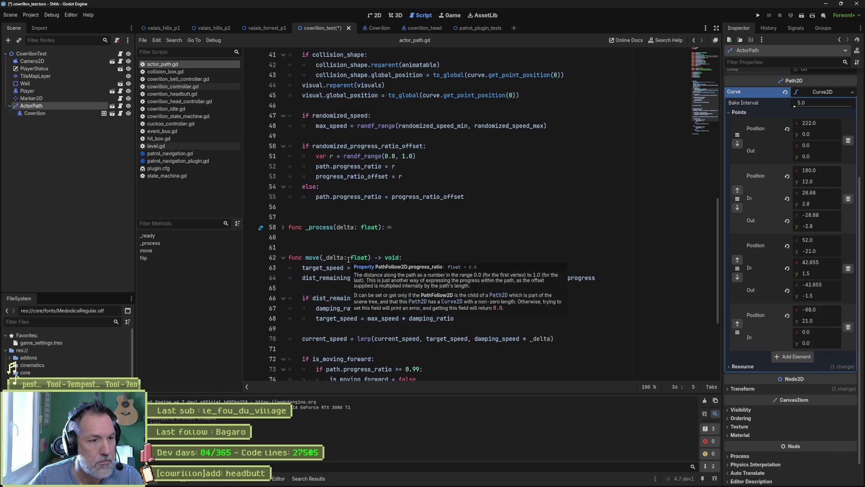
scroll(393, 266, down, 1)
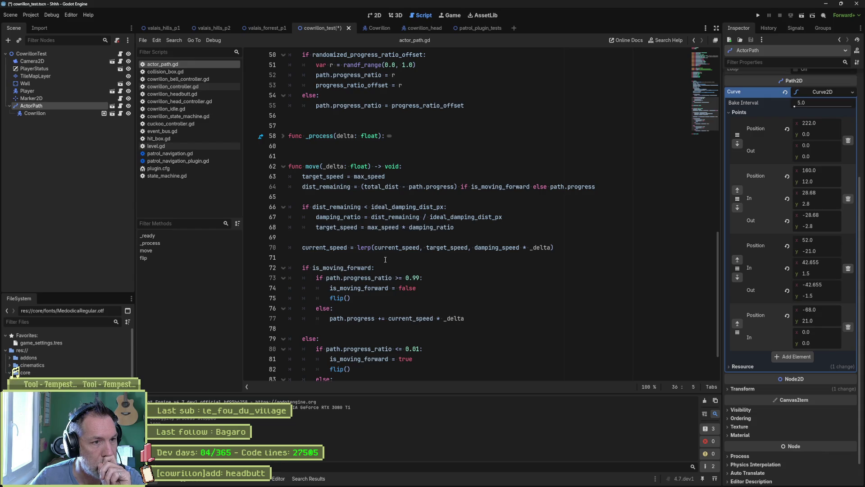
scroll(396, 262, down, 1)
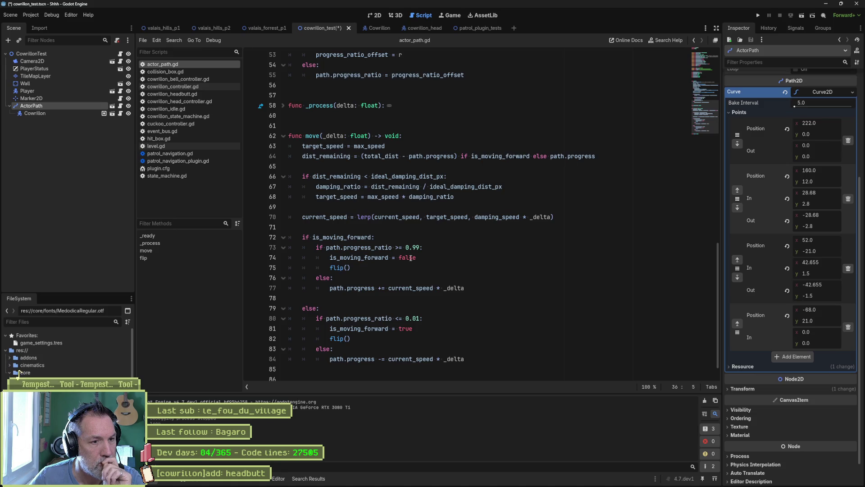
click(435, 247)
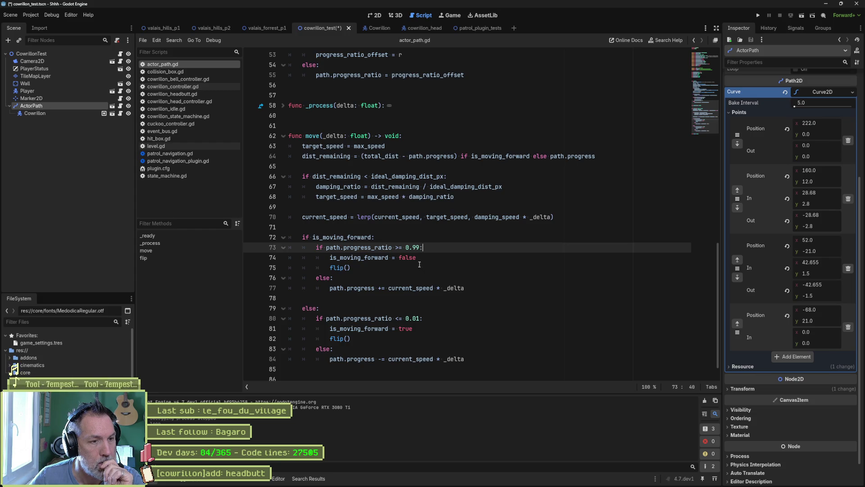
click(395, 228)
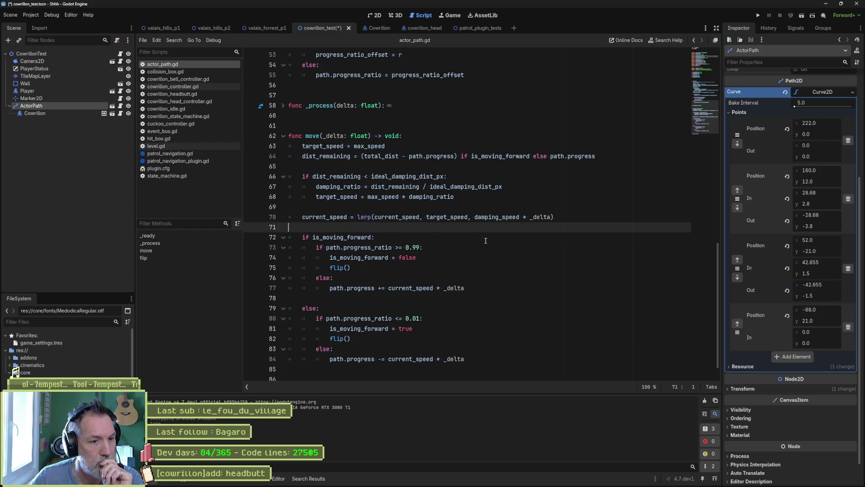
key(Return)
key(Tab)
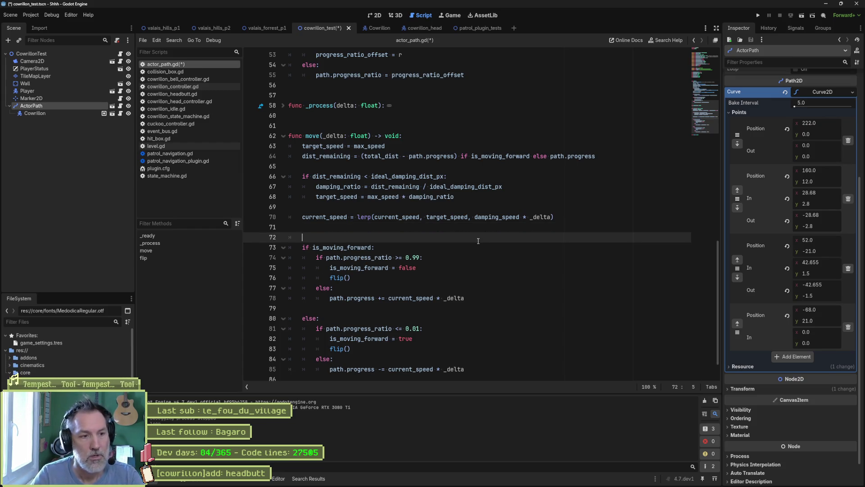
Write 'if loop: return' on line 72 of move(), then save and run the scene
text(if lop)
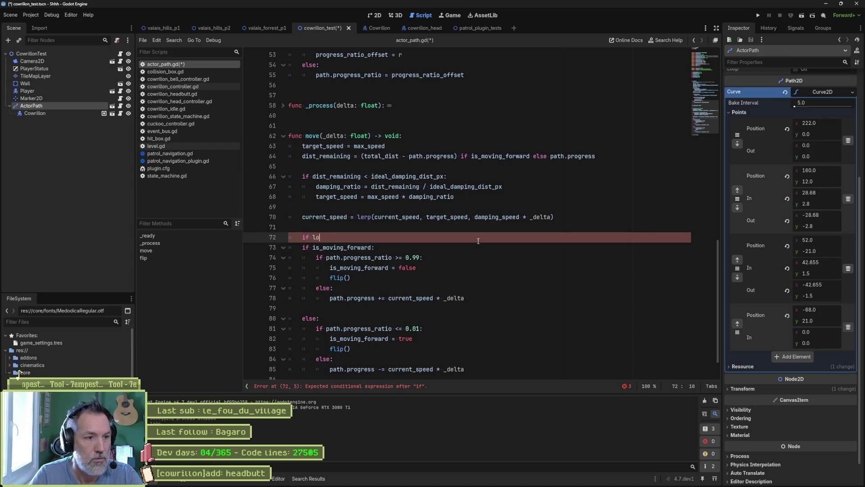
key(BackSpace)
text(op)
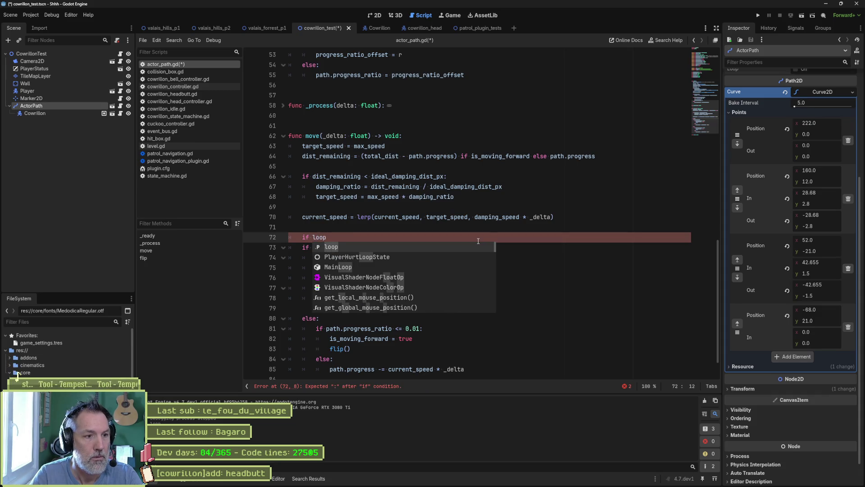
text(: return)
key(Return)
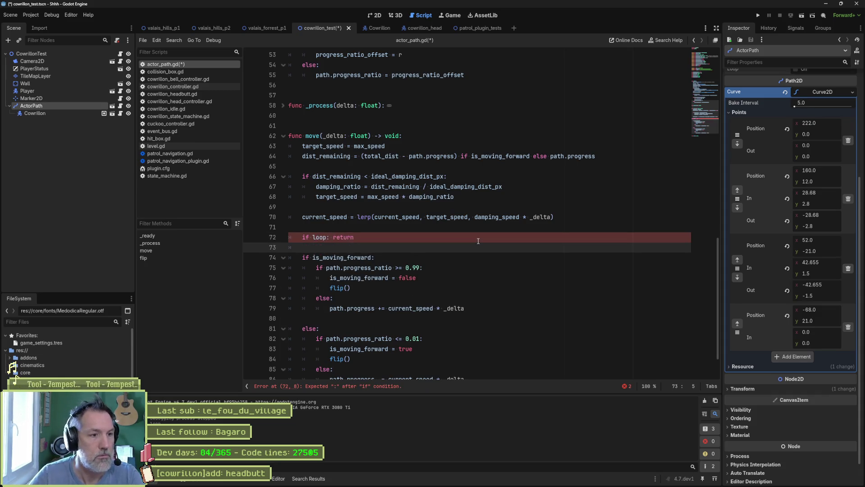
key(F6)
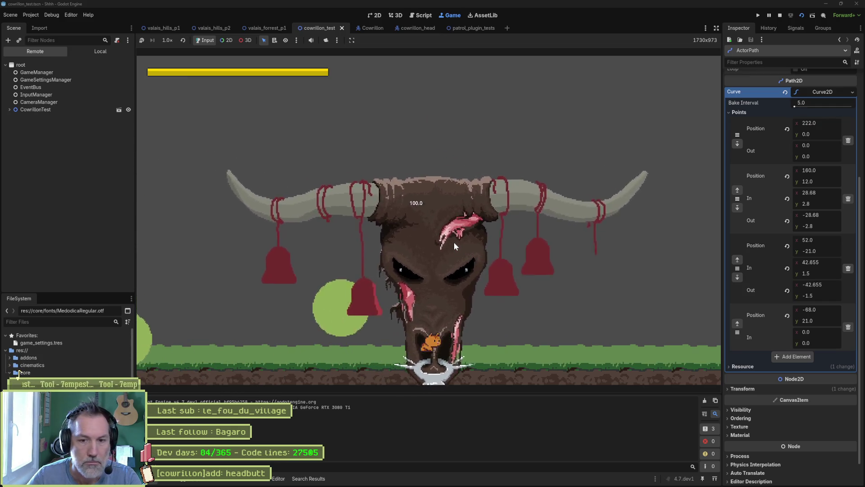
Turn ActorPath's Loop on while the game runs, then stop the game with F8
scroll(787, 199, up, 4)
click(795, 223)
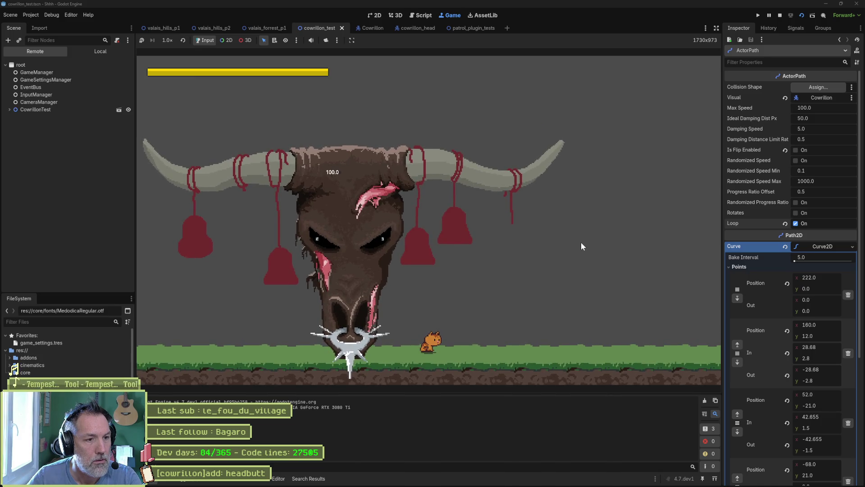
key(F8)
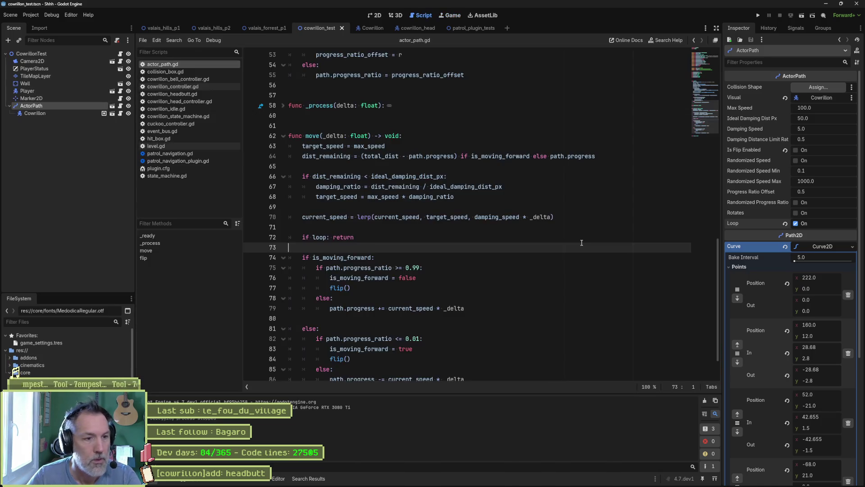
scroll(513, 250, down, 2)
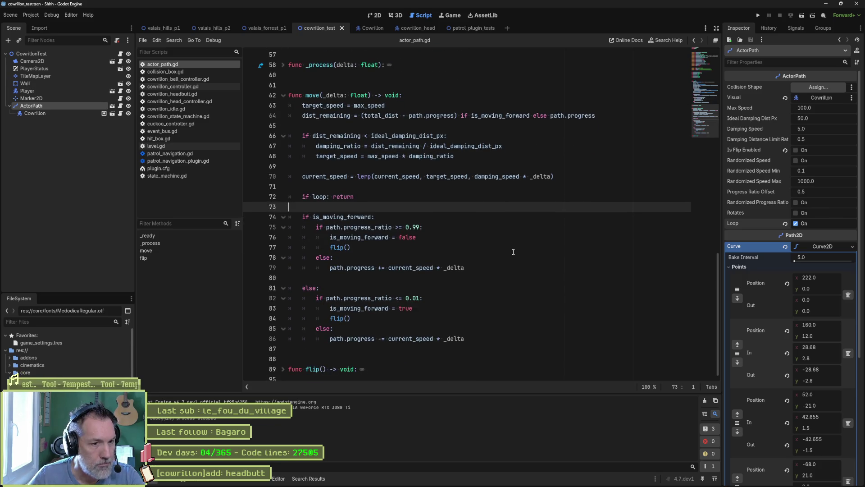
Put return on its own line, insert path.progress += current_speed * _delta under if loop:, and run the scene
drag(478, 268, 446, 257)
key(ctrl+c)
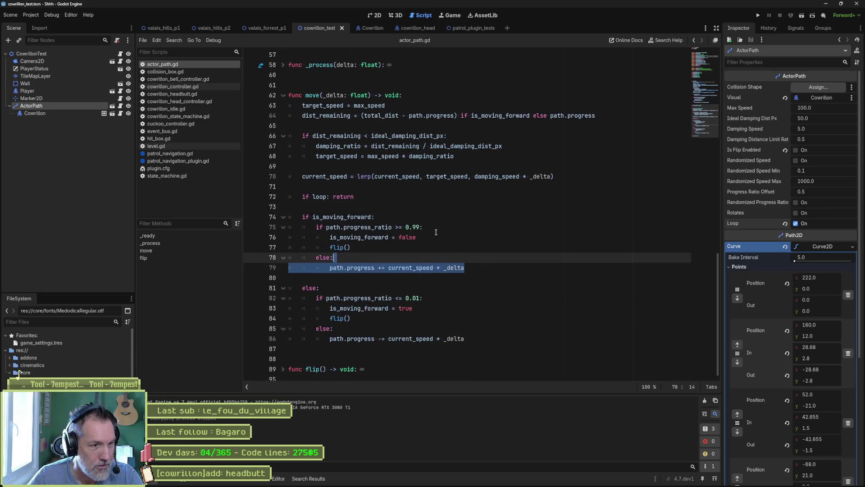
click(332, 197)
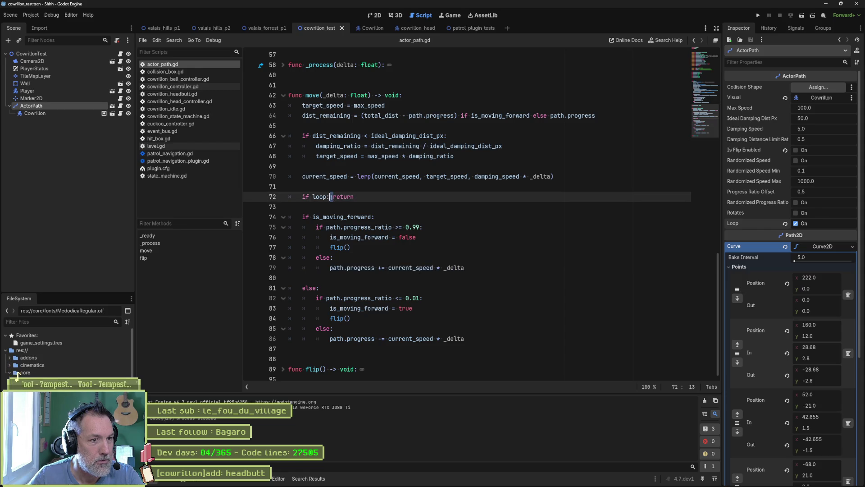
key(Return)
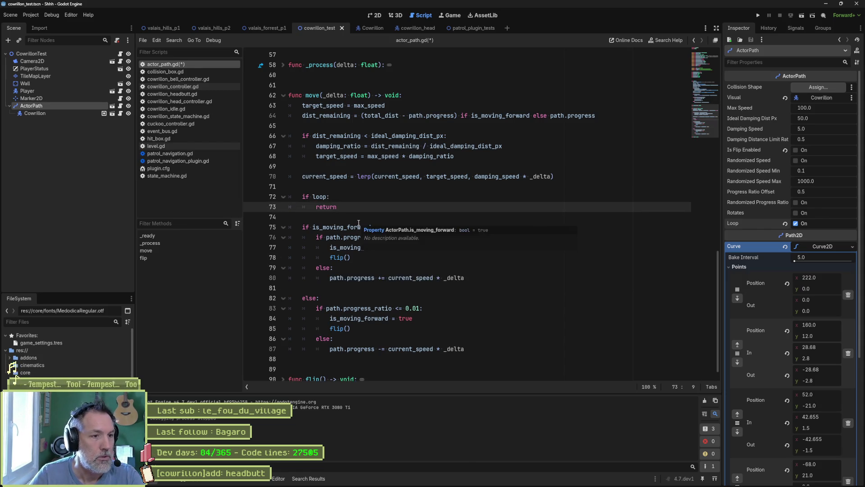
key(Up)
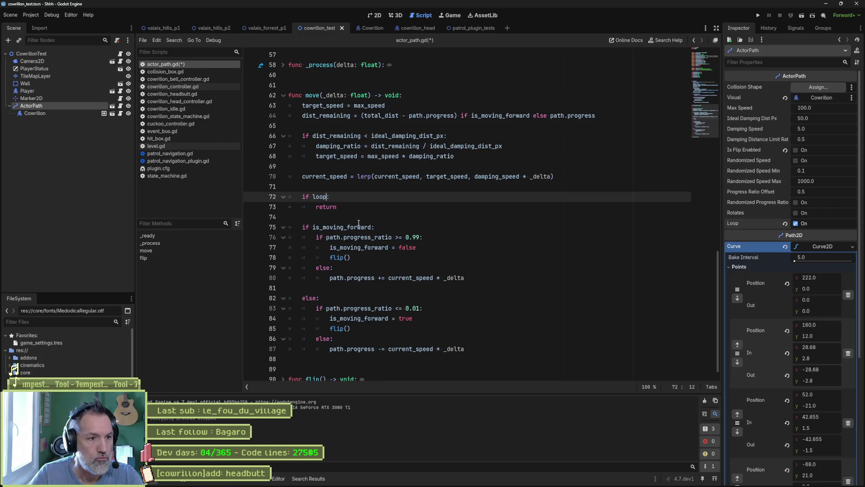
key(Return)
key(ctrl+v)
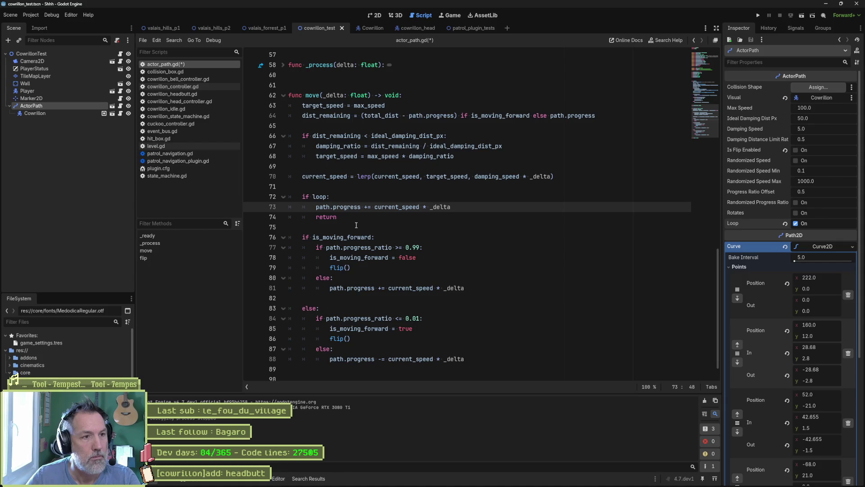
key(F6)
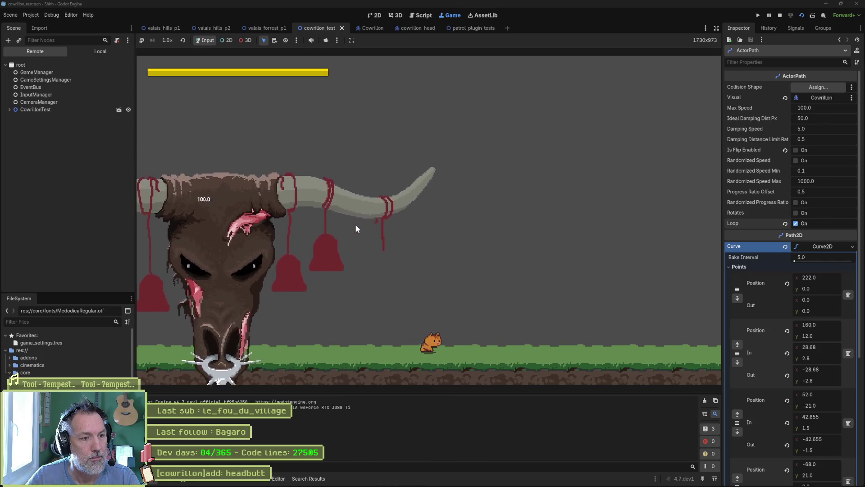
Stop the running cowrillon_test game with F8
key(F8)
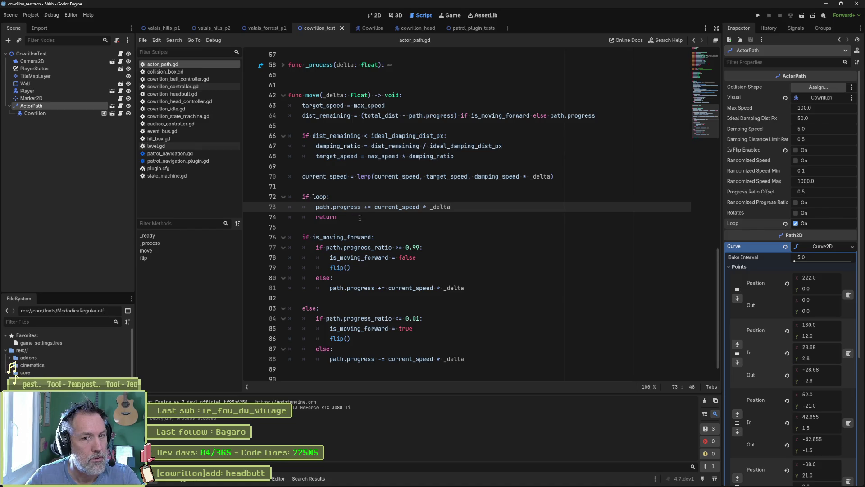
mouse_move(602, 484)
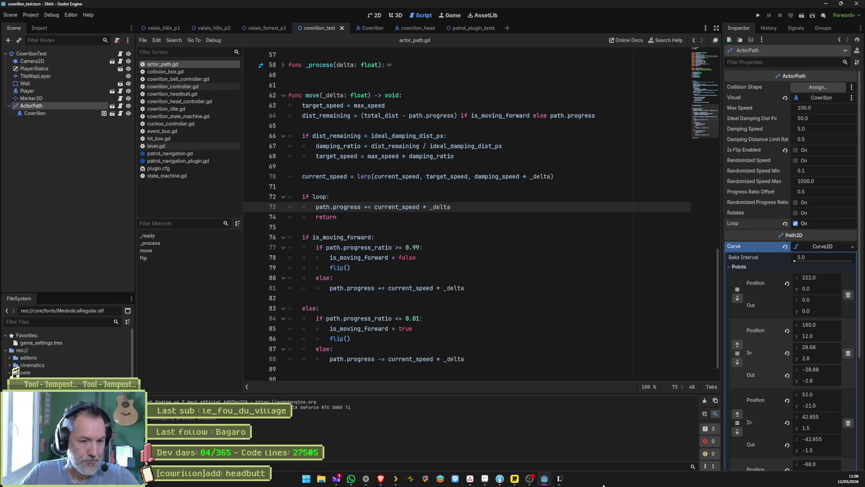
Name the new In progress task '[actor path]add: loop, ease-in, ease-out options'
click(470, 479)
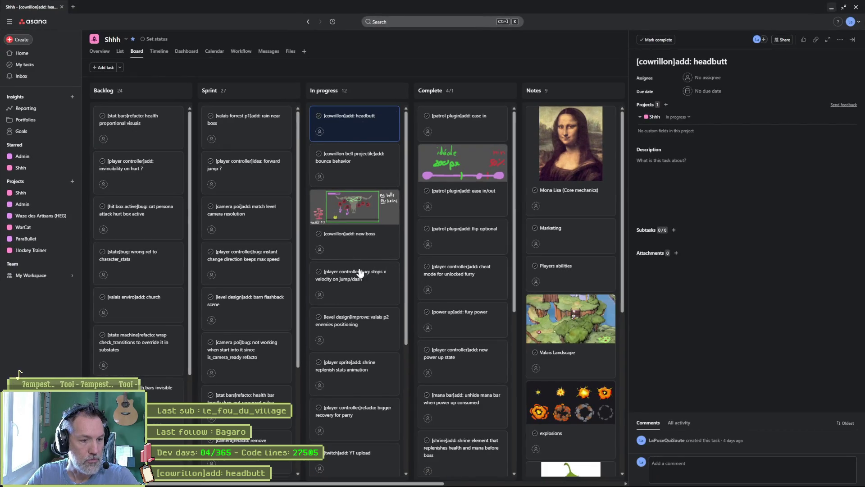
scroll(378, 301, down, 5)
click(328, 469)
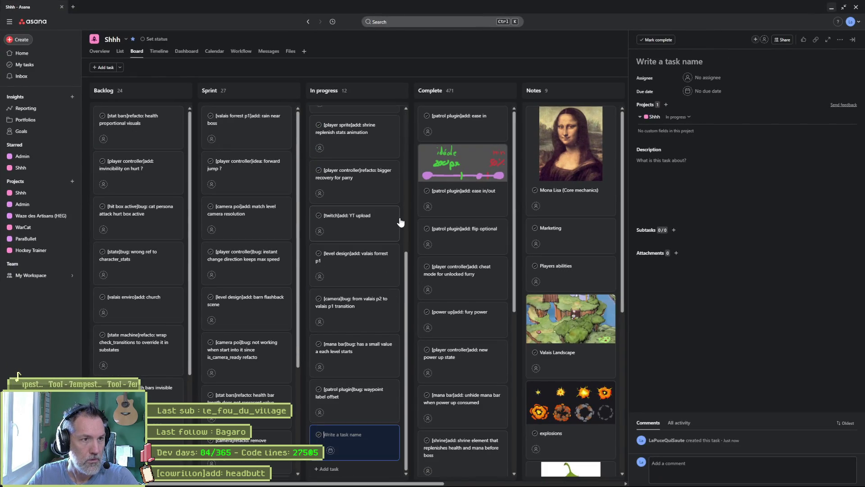
click(681, 59)
text([])
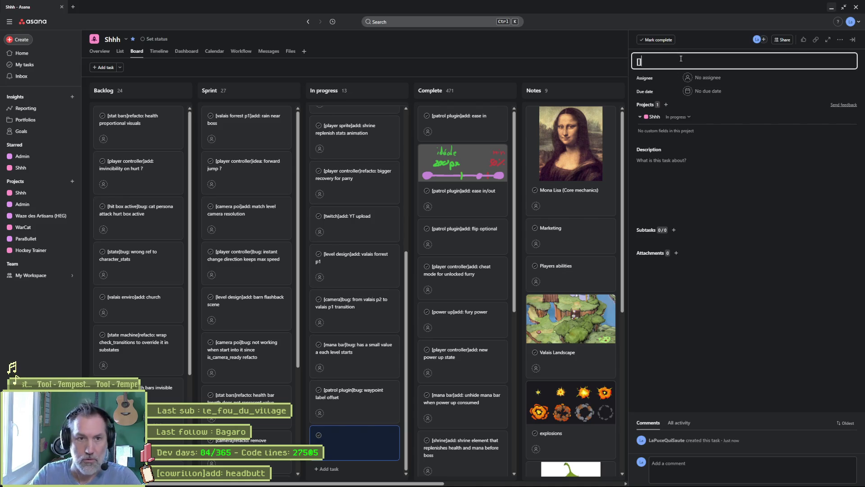
text(actor path)
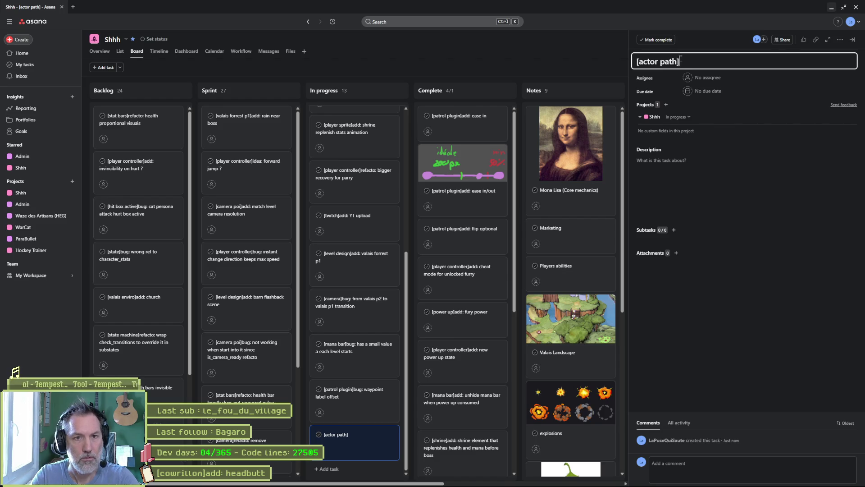
text(add:)
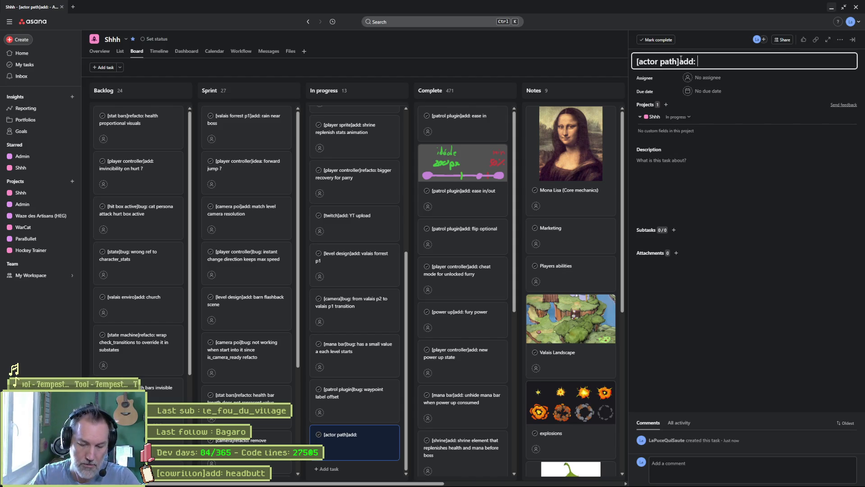
text(loop)
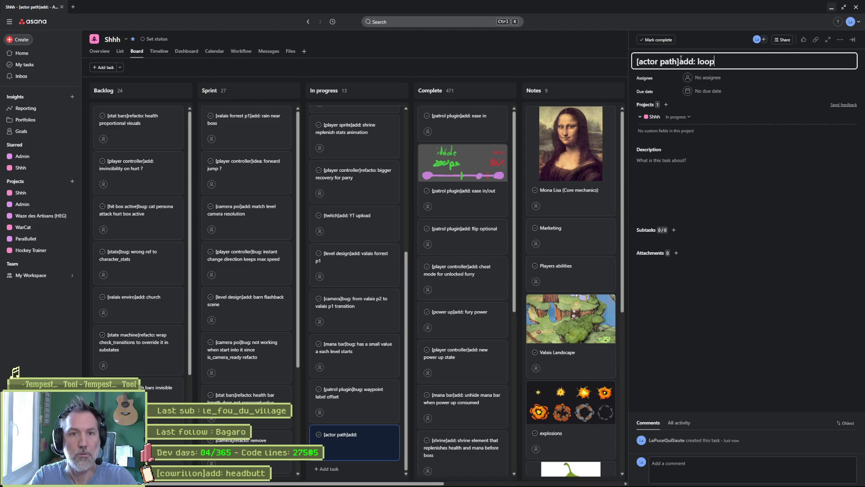
text(, )
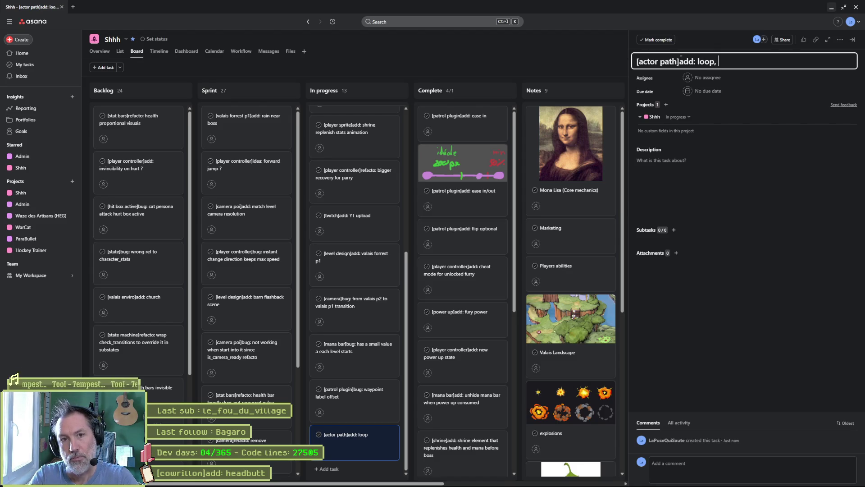
text(ease/)
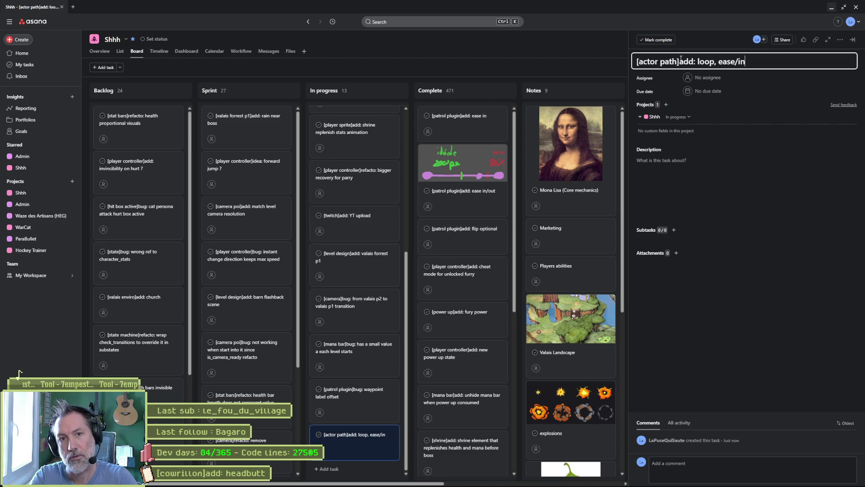
key(BackSpace)
text(n, ease-ou)
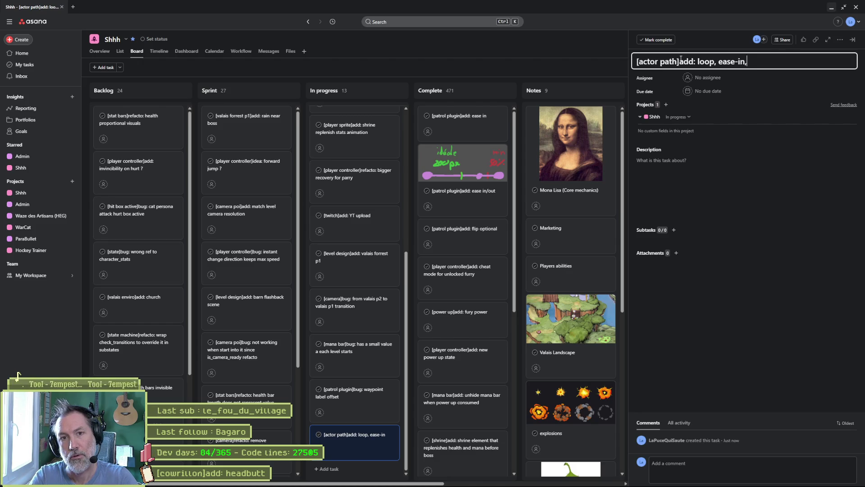
text(t options)
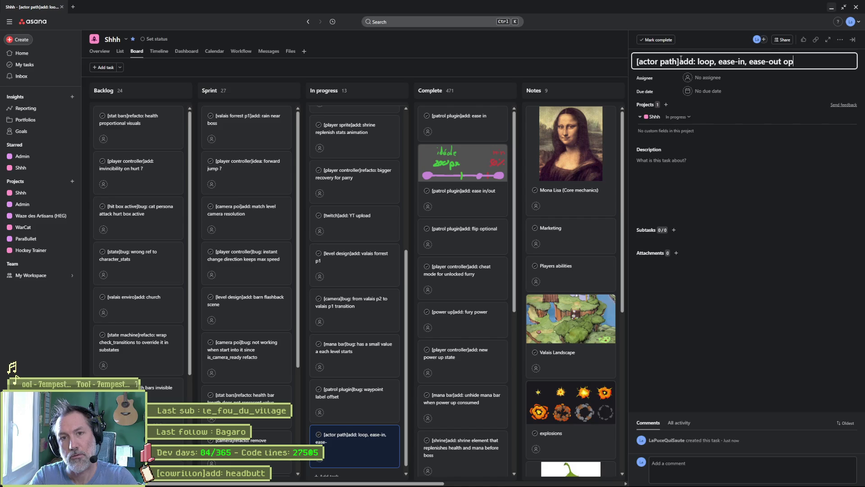
click(730, 377)
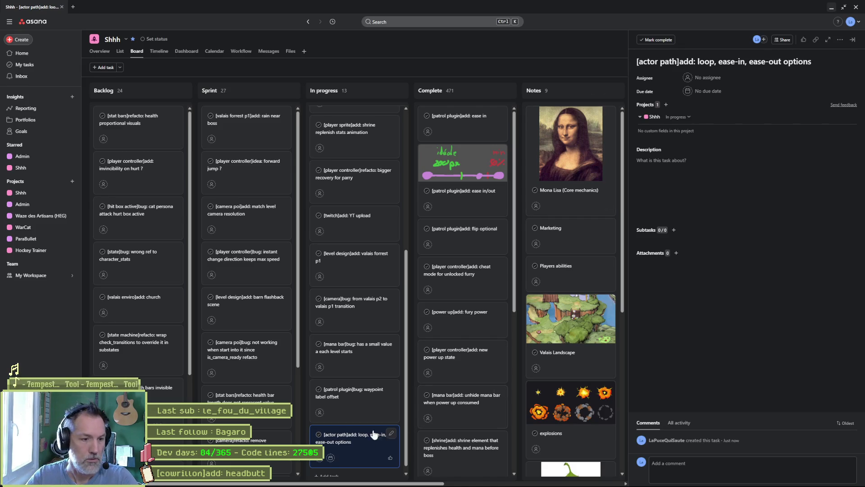
Move the task card to the top of In progress and minimize Asana
drag(370, 435, 355, 118)
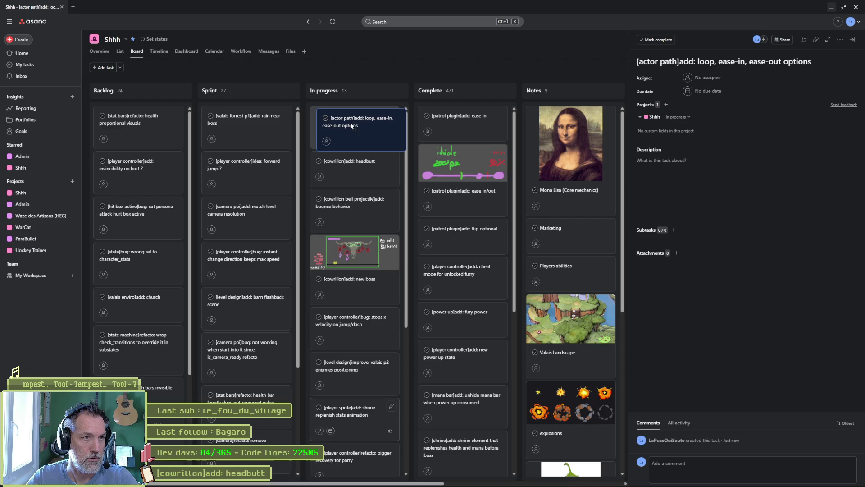
double_click(822, 16)
click(766, 92)
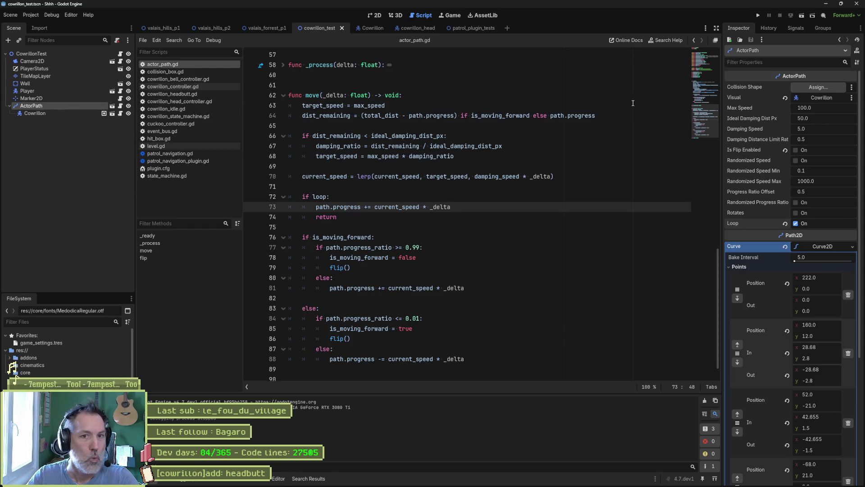
click(704, 107)
drag(704, 107, 696, 71)
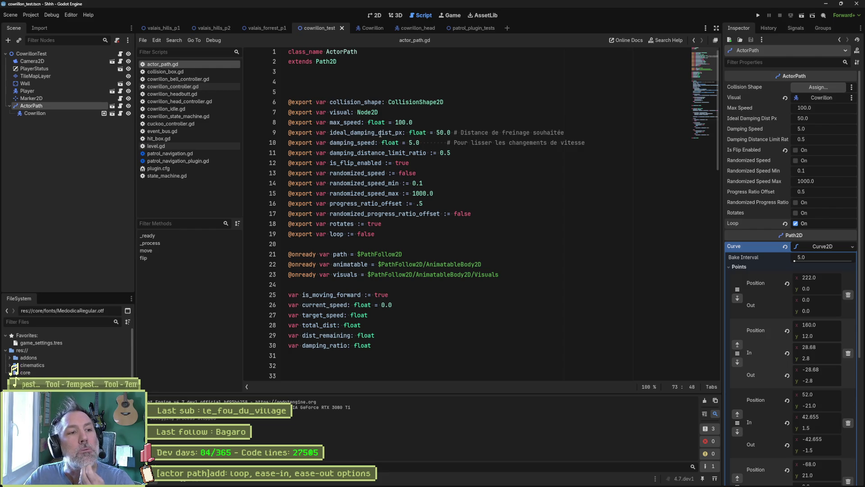
click(434, 126)
key(Return)
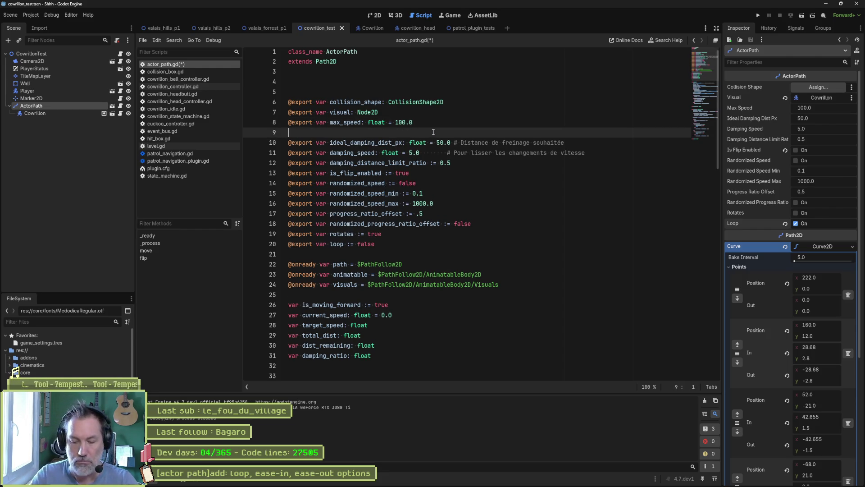
text(@export var ease_)
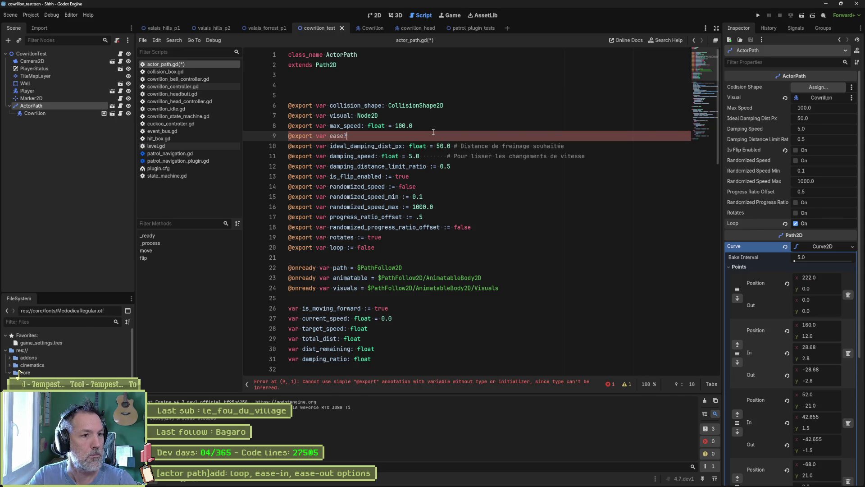
text(in :)
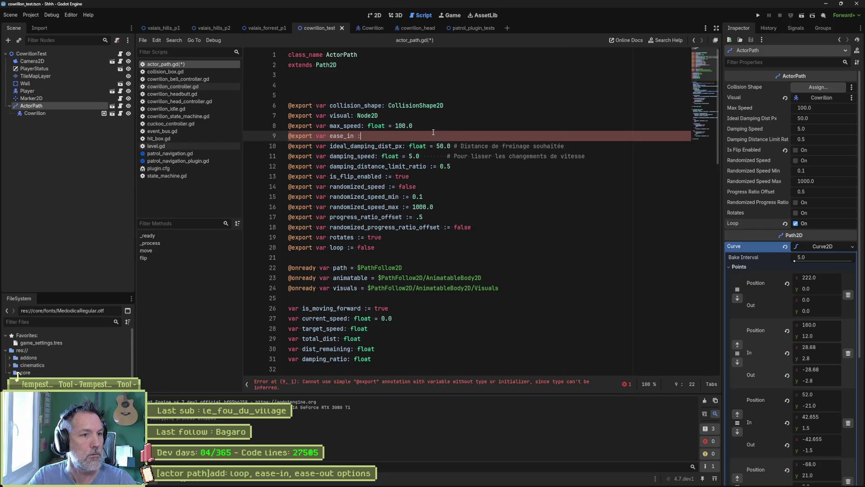
text(= fa)
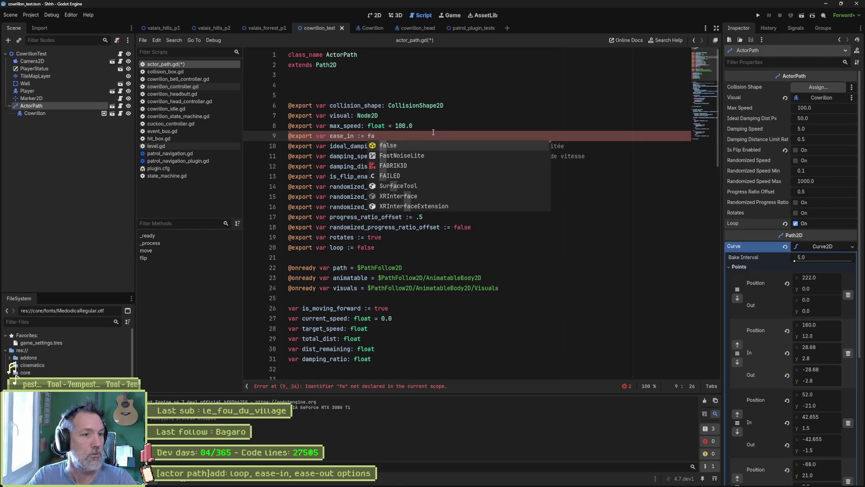
key(BackSpace)
key(BackSpace)
text(true)
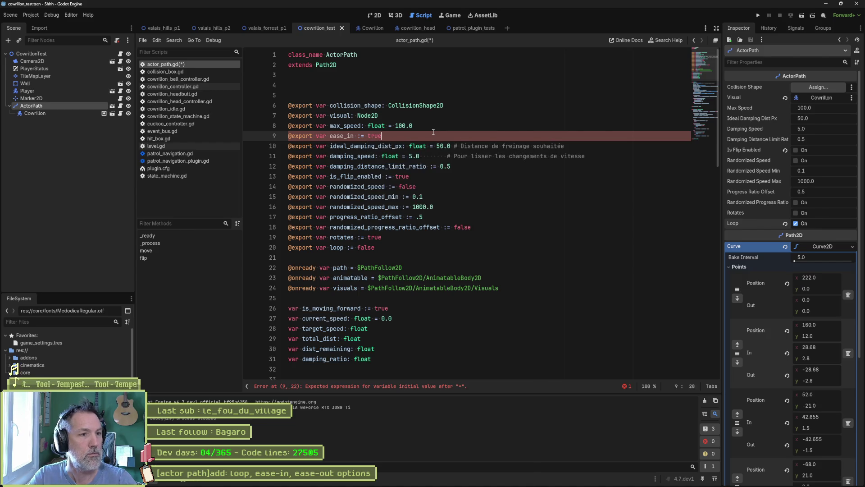
Duplicate it as 'ease_out := true' and move the loop export up beside the ease lines
key(Up)
key(Down)
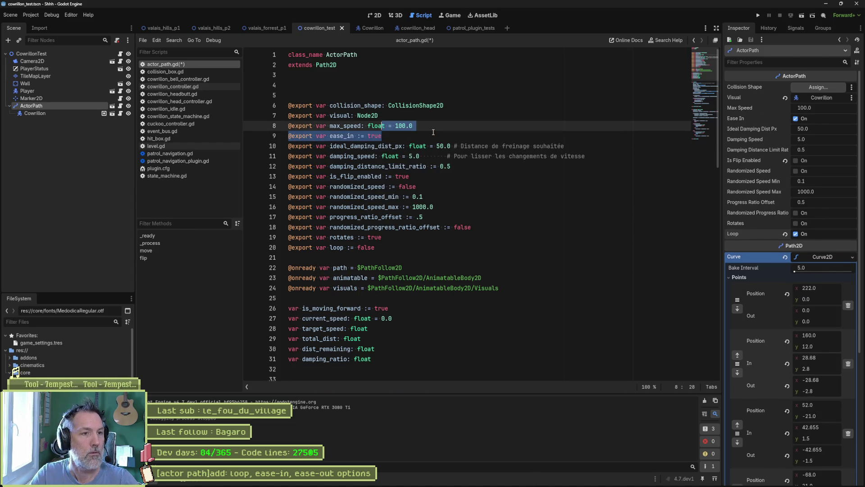
key(ctrl+shift+d)
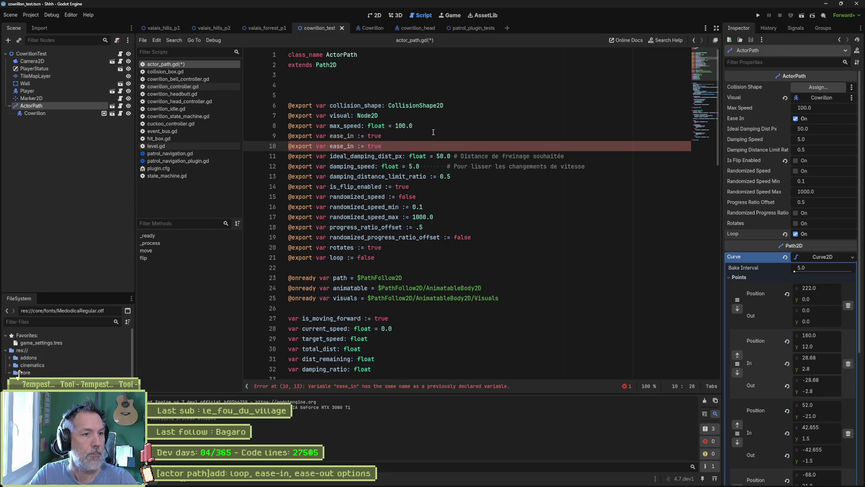
key(Down)
key(Down)
key(Down)
key(Down)
key(alt+Up)
key(alt+Up)
key(alt+Up)
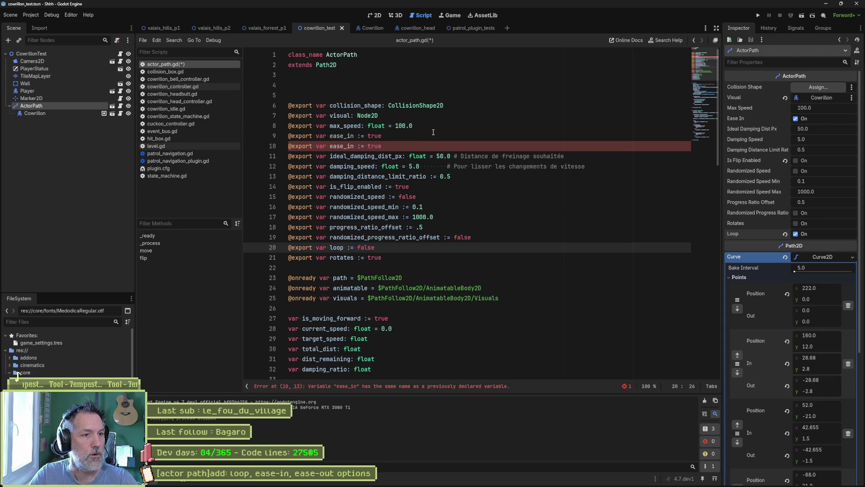
key(alt+Up)
key(alt+Up)
key(Up)
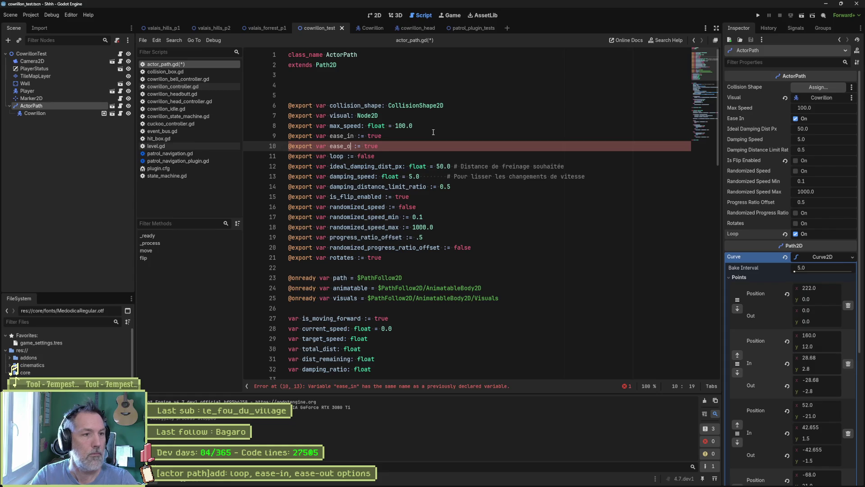
key(BackSpace)
key(BackSpace)
text(out)
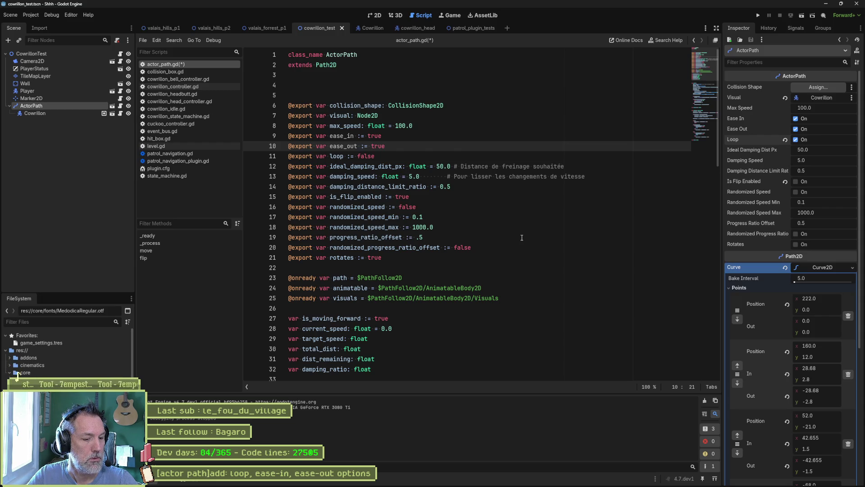
Scroll through actor_path.gd, fold _ready() at line 36, and place the caret on move()'s 'if loop:' line
scroll(521, 238, down, 1)
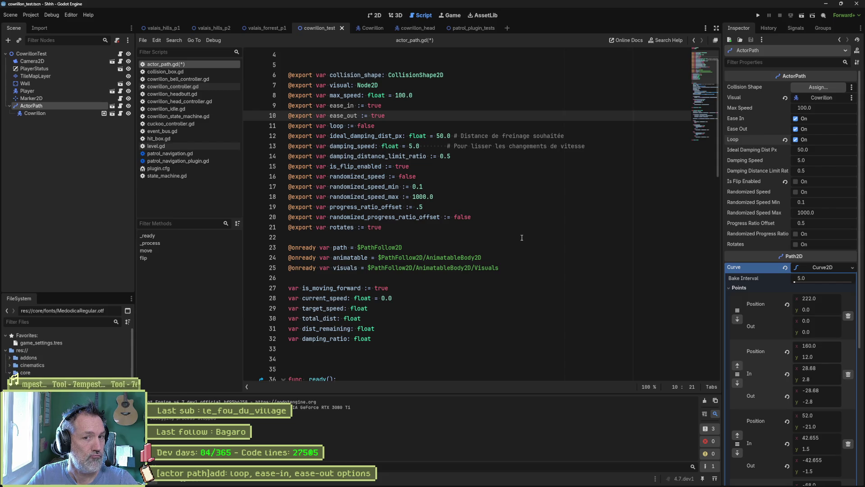
scroll(522, 237, down, 6)
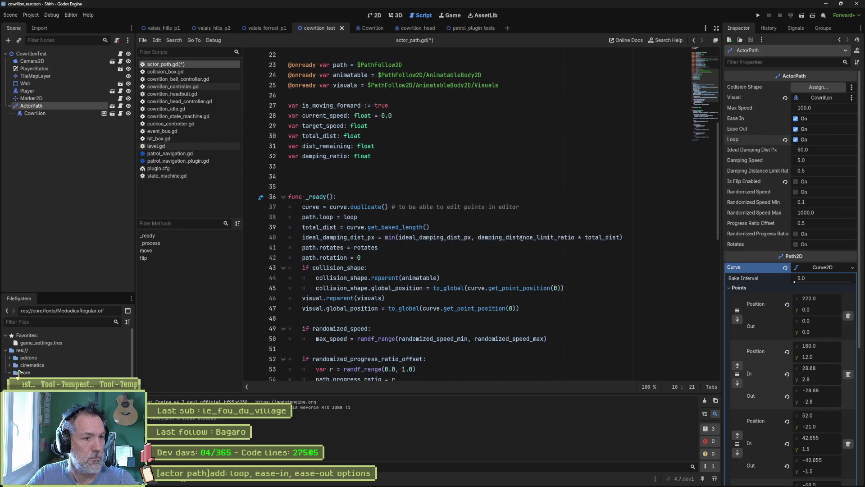
scroll(522, 238, down, 4)
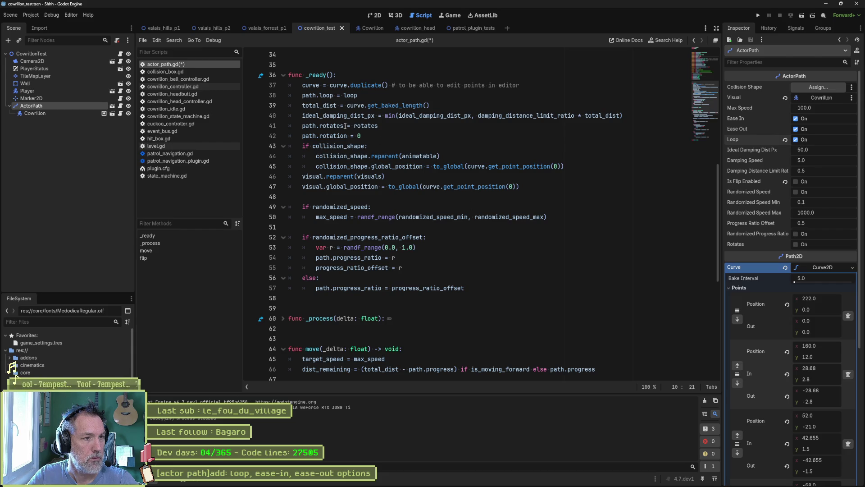
click(283, 75)
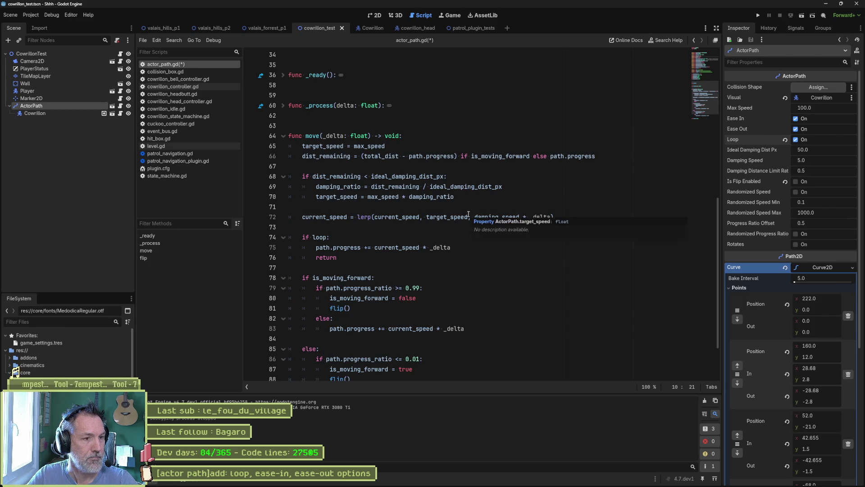
scroll(469, 215, down, 2)
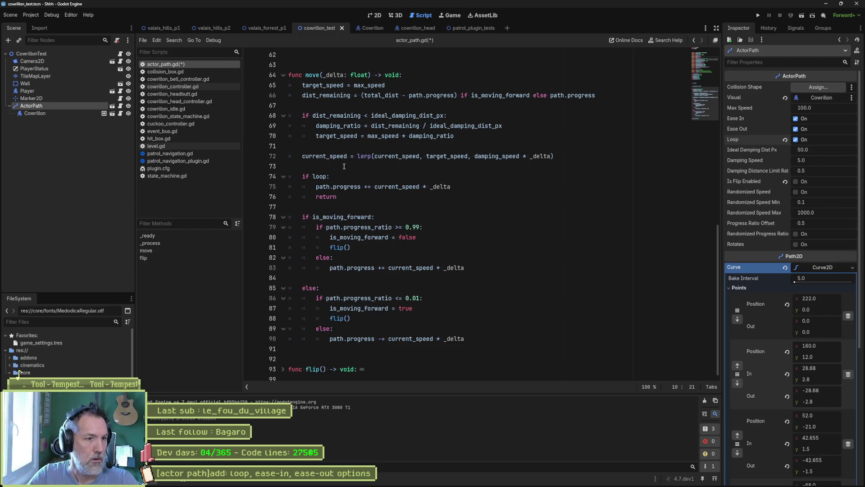
click(473, 177)
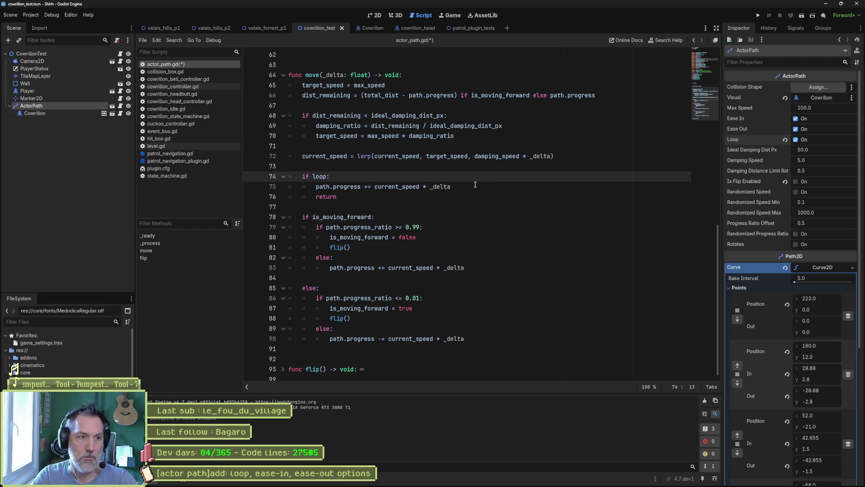
scroll(450, 180, up, 5)
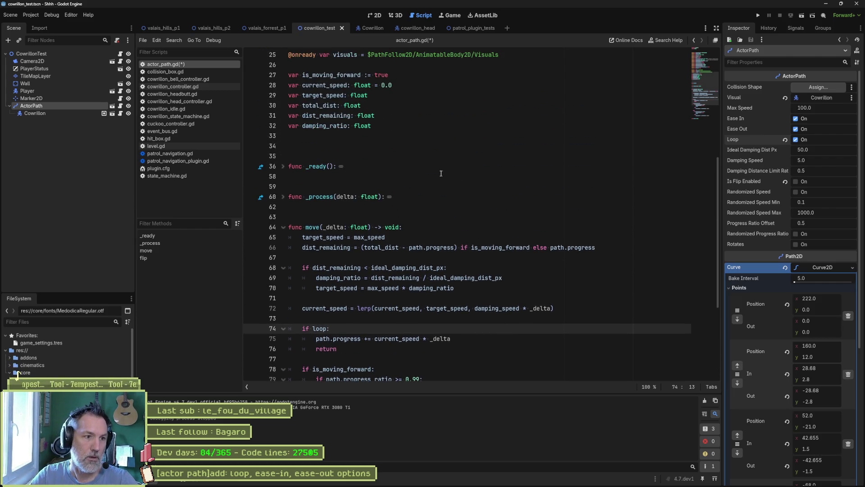
Add 'if loop: ease_in = false; ease_out = false' below path.loop = loop in _ready(), then run the scene
click(283, 166)
click(380, 192)
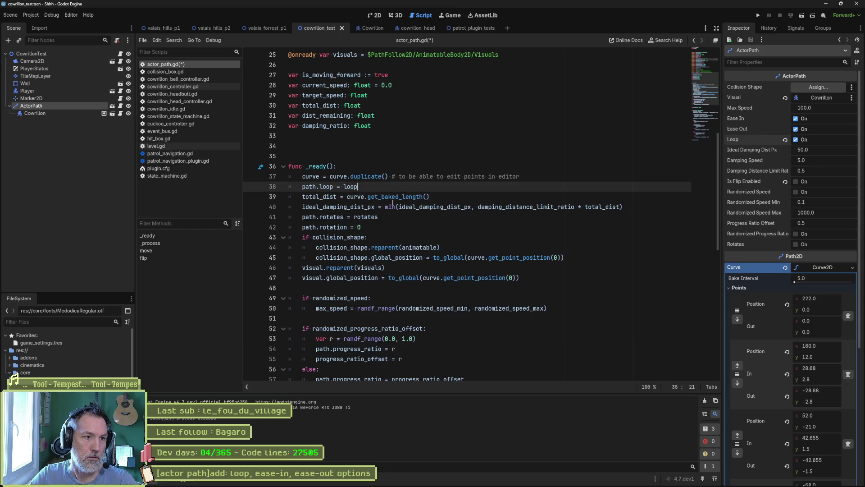
key(Return)
text(if)
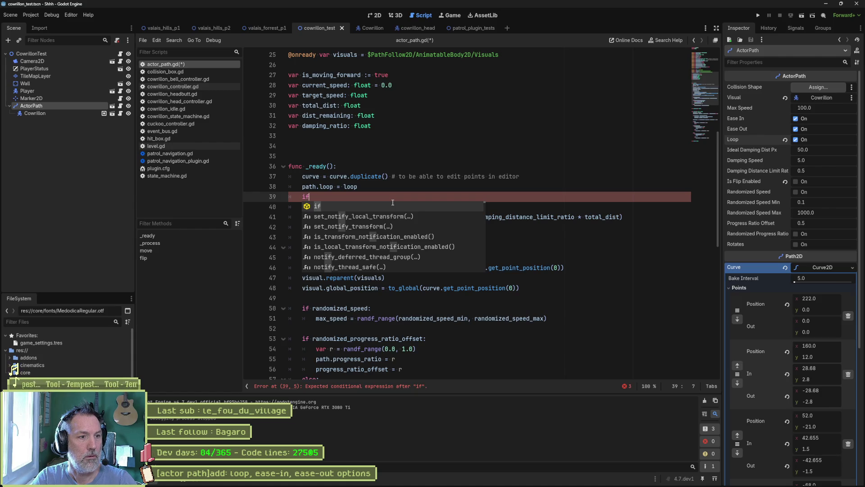
text(loop)
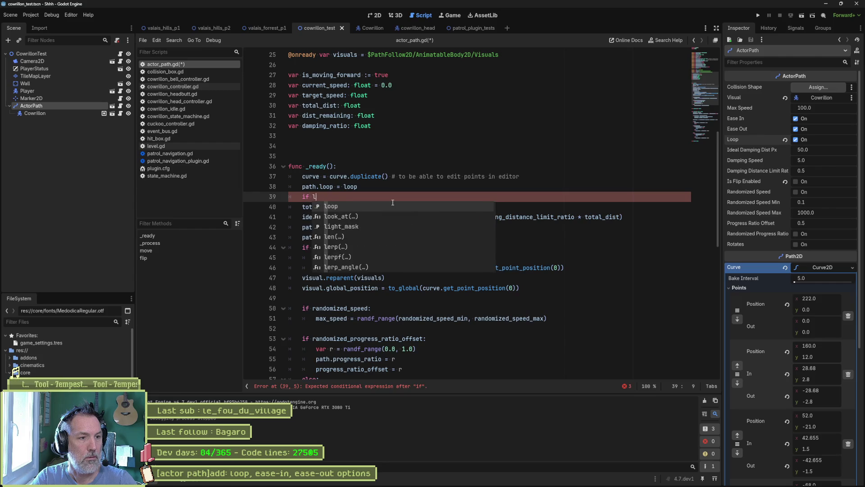
text(: e)
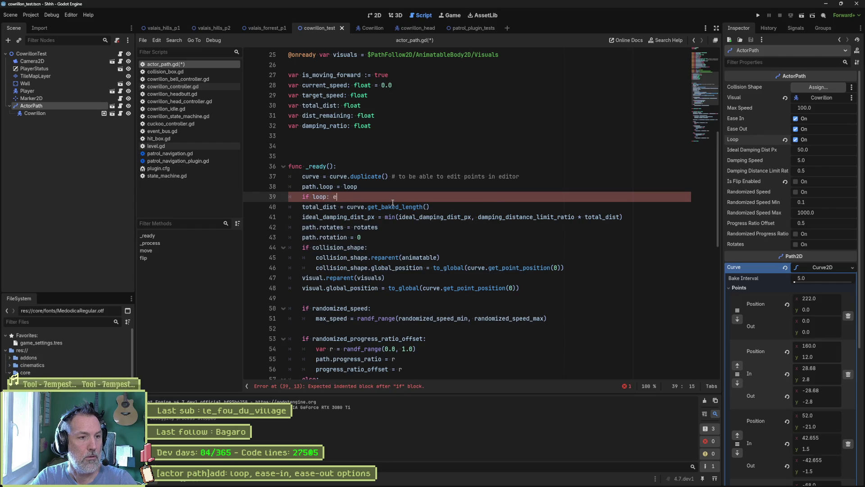
text(ase_in +)
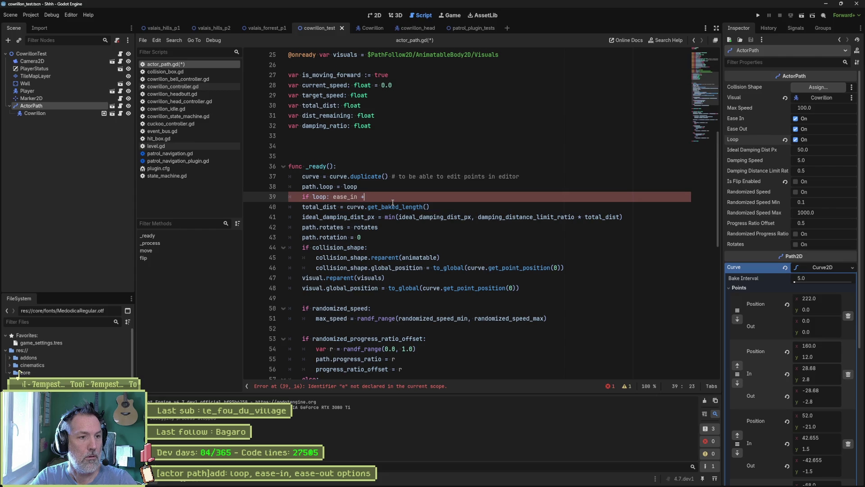
text( false< ea)
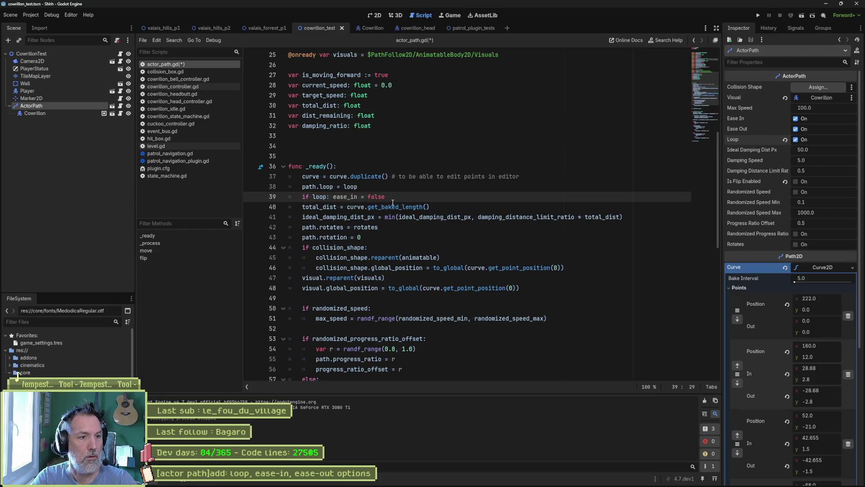
text(se_out)
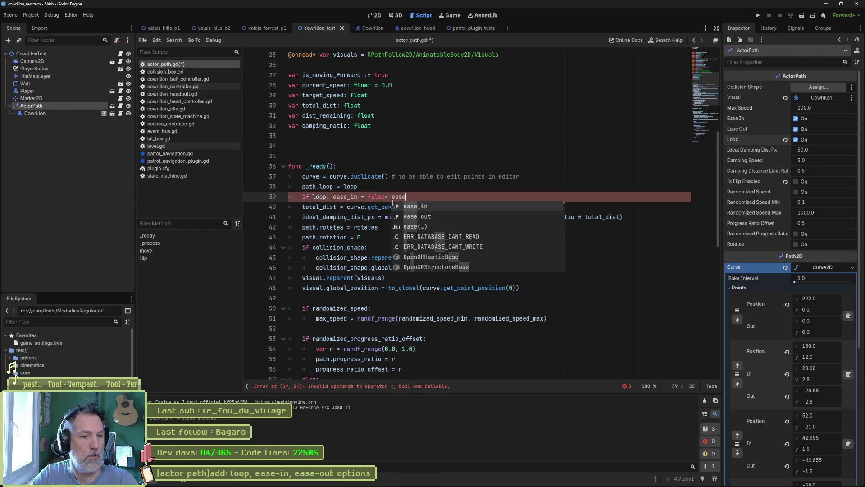
text( = )
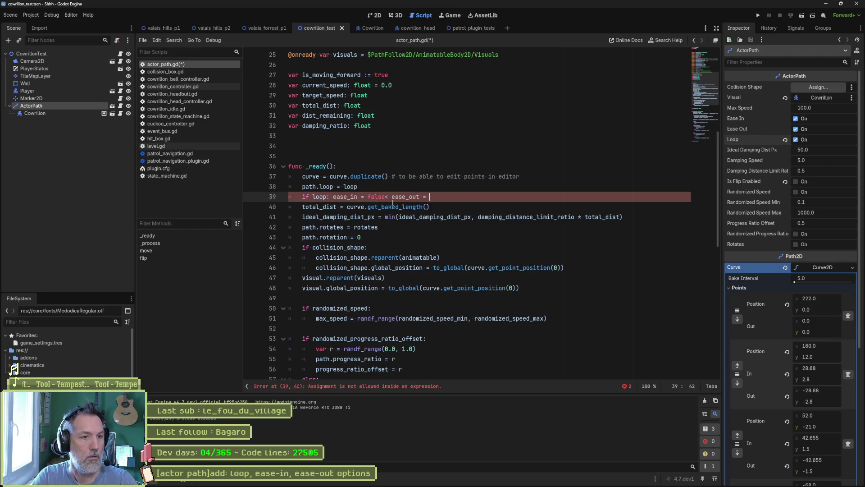
text(false)
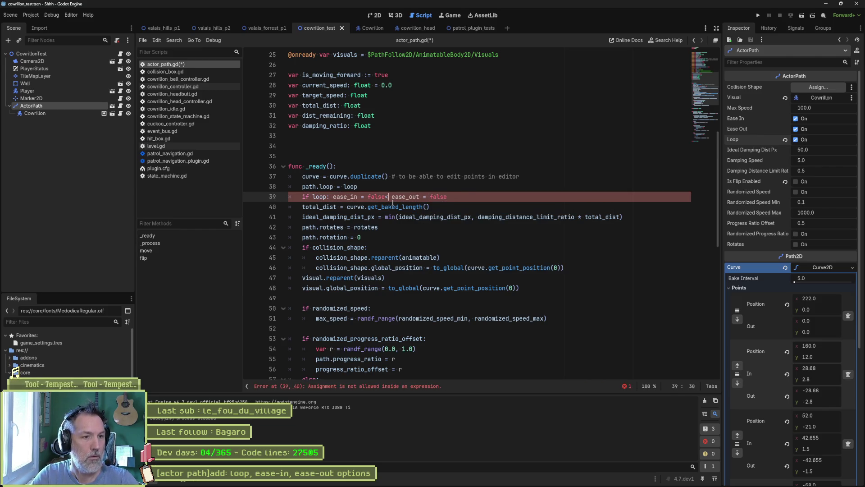
click(393, 202)
key(BackSpace)
text(;)
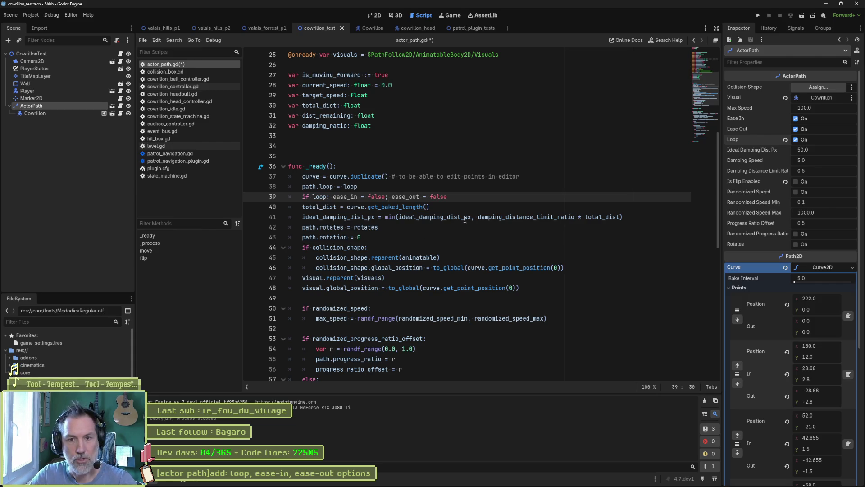
key(F6)
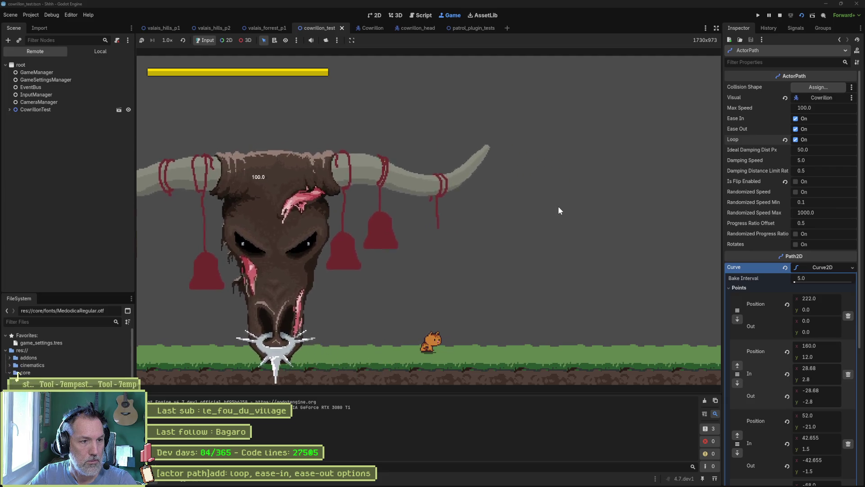
Move the if loop block from line 74 to the top of move(), remove the blank line, and rerun
key(F8)
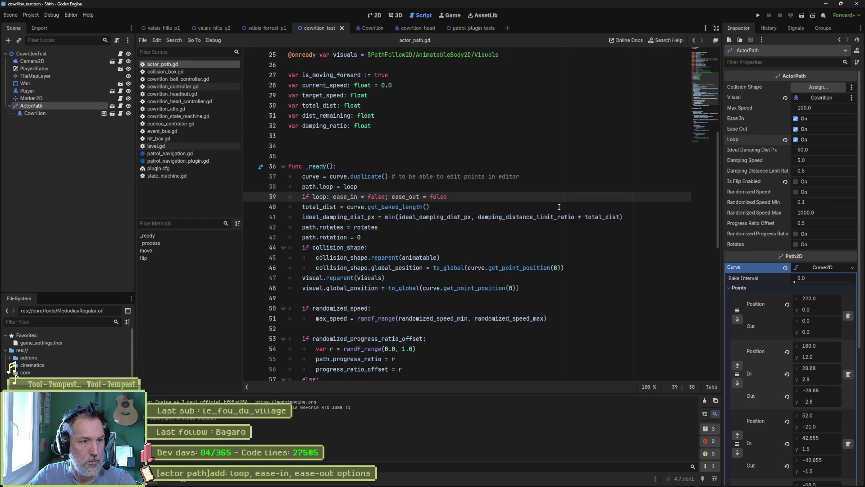
scroll(466, 260, down, 9)
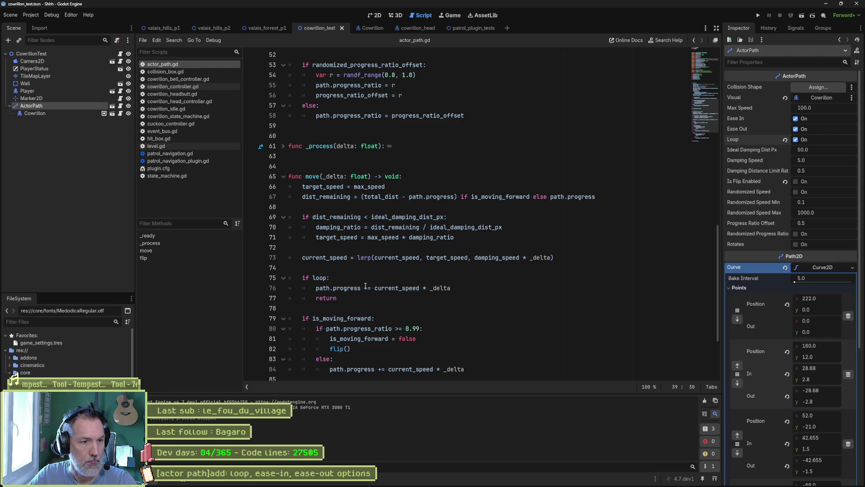
double_click(396, 289)
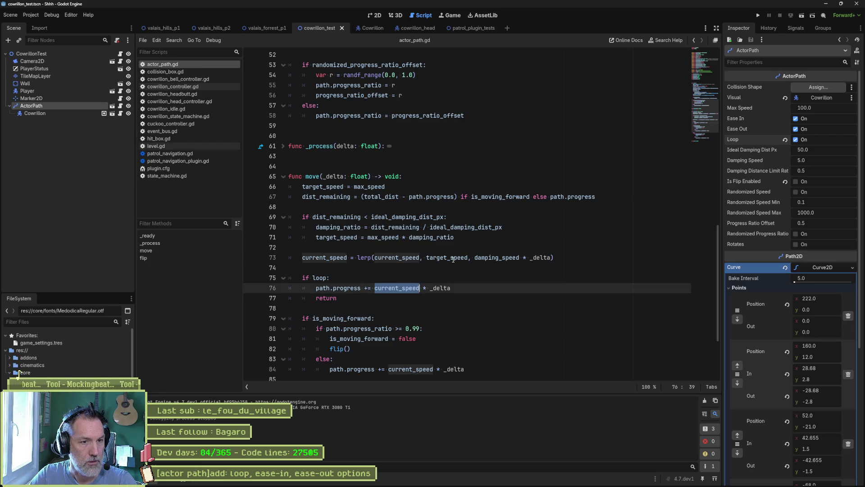
mouse_move(405, 299)
mouse_down()
mouse_move(396, 288)
mouse_move(587, 261)
mouse_up()
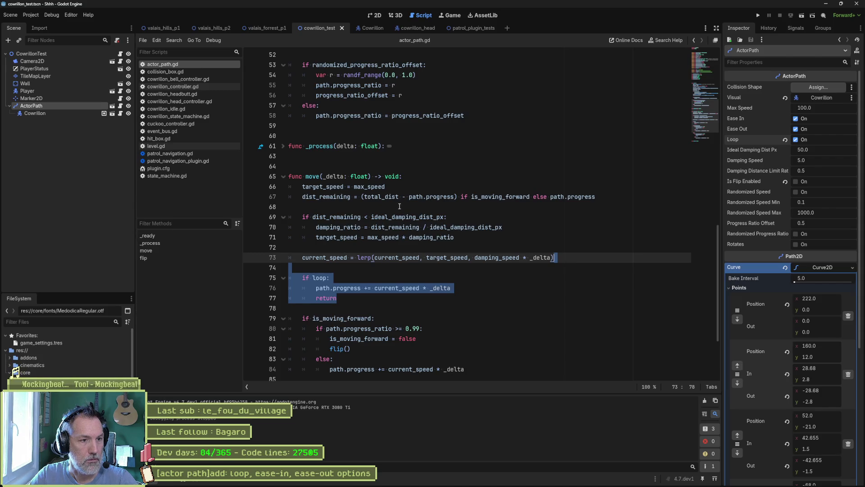
key(ctrl+x)
click(468, 180)
key(ctrl+v)
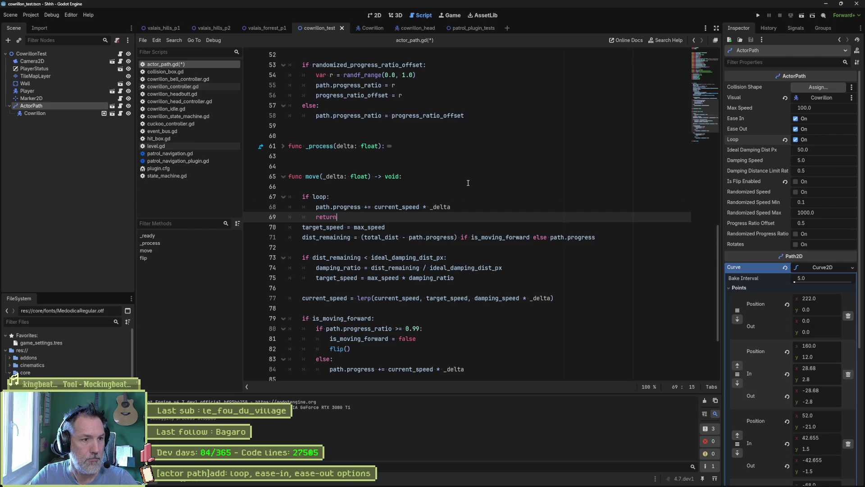
key(Up)
key(Up)
key(Up)
key(BackSpace)
key(F6)
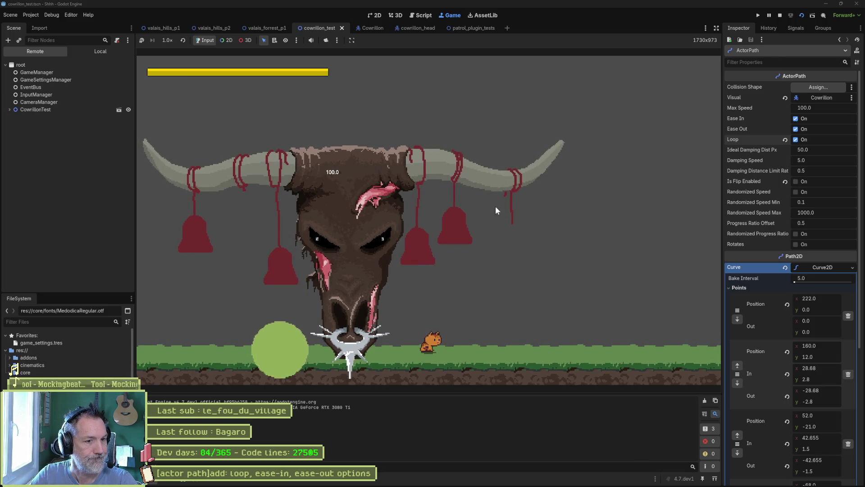
Replace current_speed with target_speed in the line-67 loop branch and test the scene
key(F8)
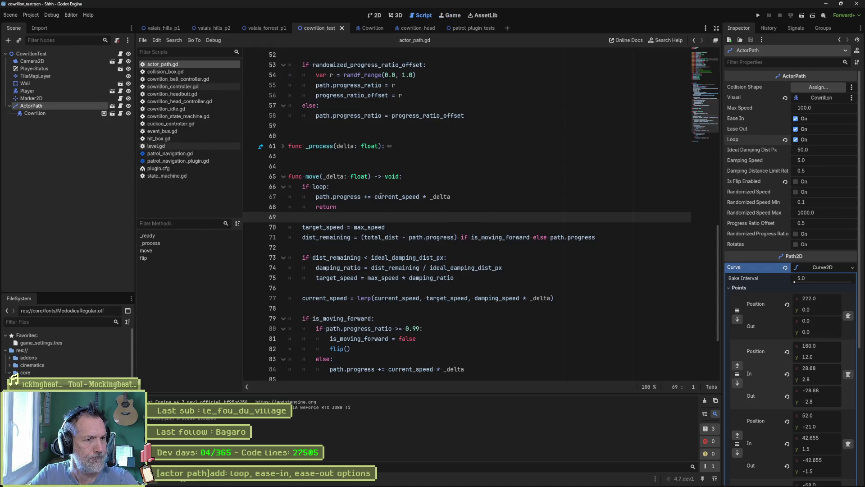
double_click(400, 196)
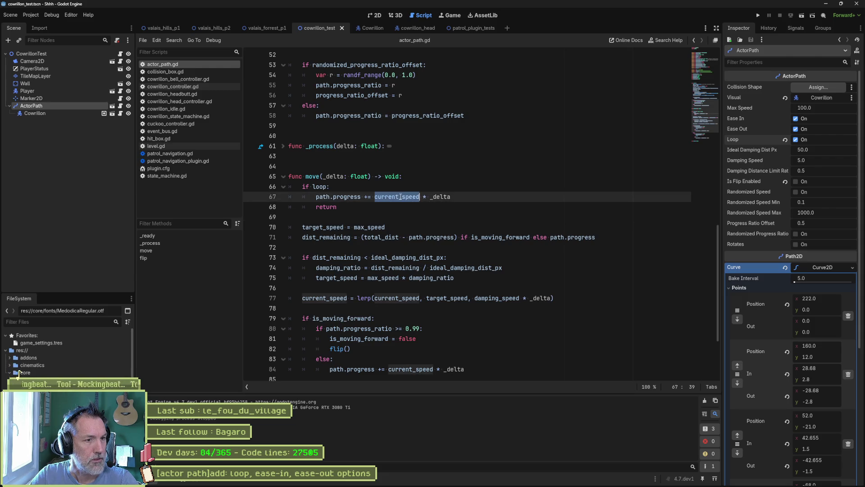
key(Down)
key(Down)
key(Down)
key(Home)
key(ctrl+shift+Right)
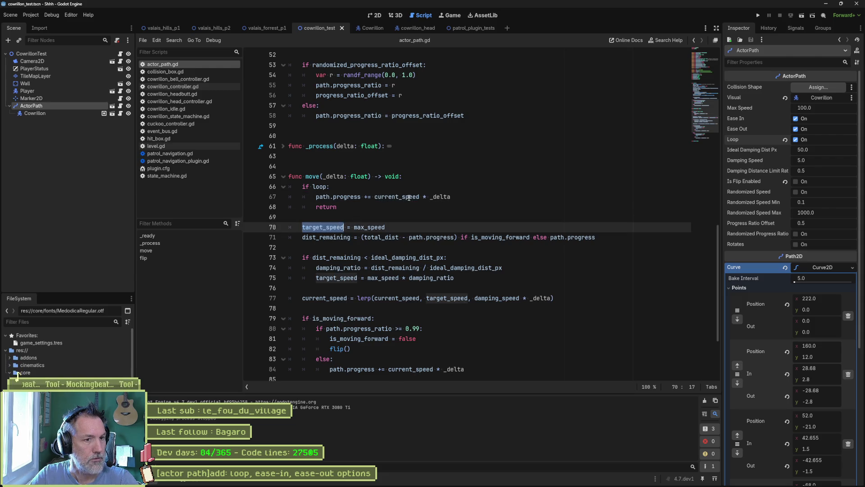
key(ctrl+c)
double_click(408, 196)
key(ctrl+v)
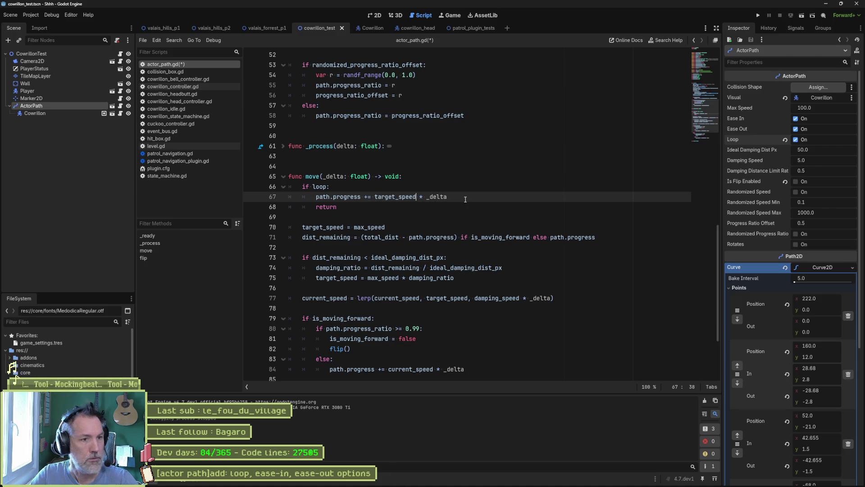
key(F6)
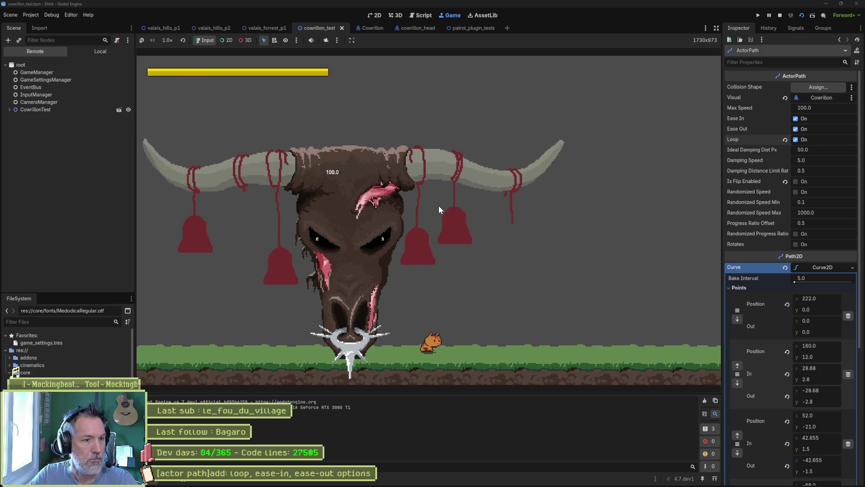
Replace target_speed with max_speed on line 67, test the scene again, and stop it
key(F8)
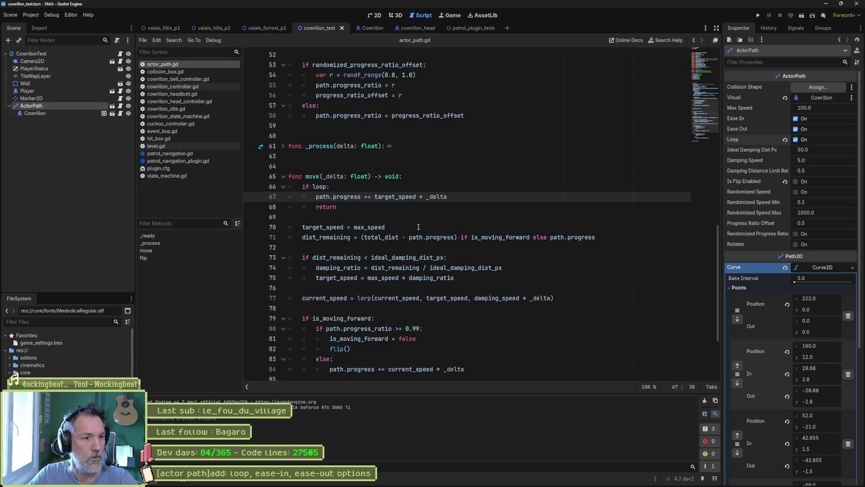
double_click(369, 227)
key(ctrl+c)
double_click(392, 197)
key(ctrl+v)
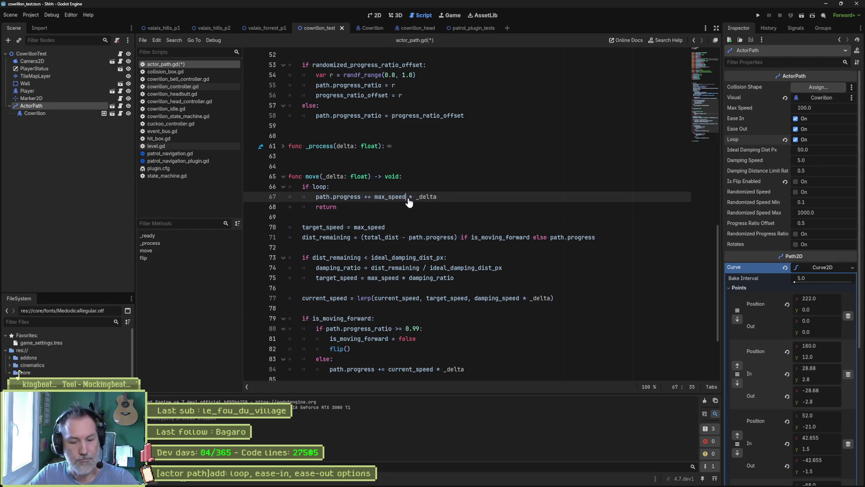
key(F6)
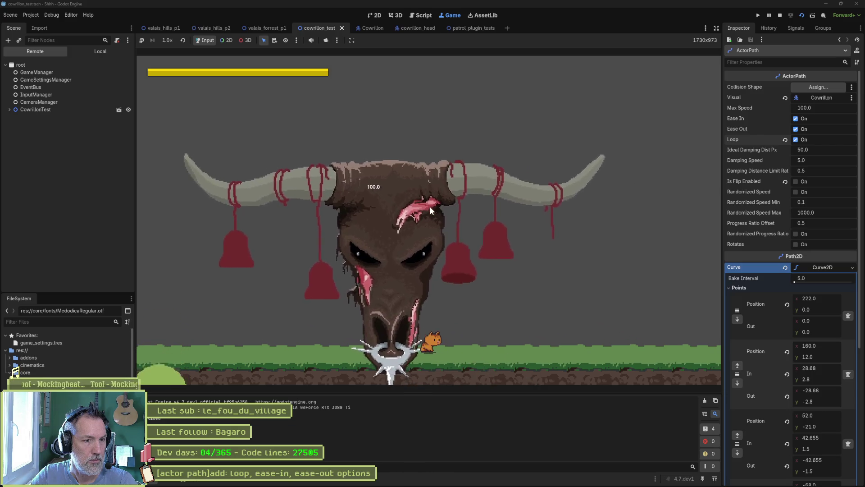
key(F8)
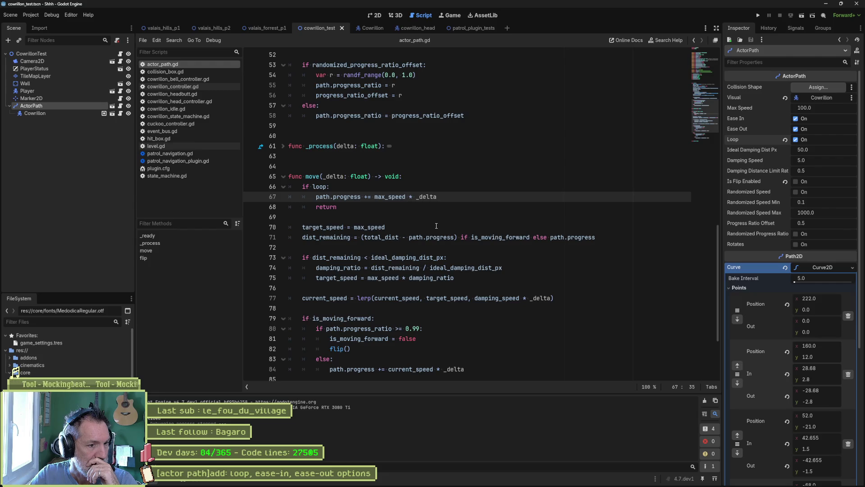
scroll(436, 225, down, 3)
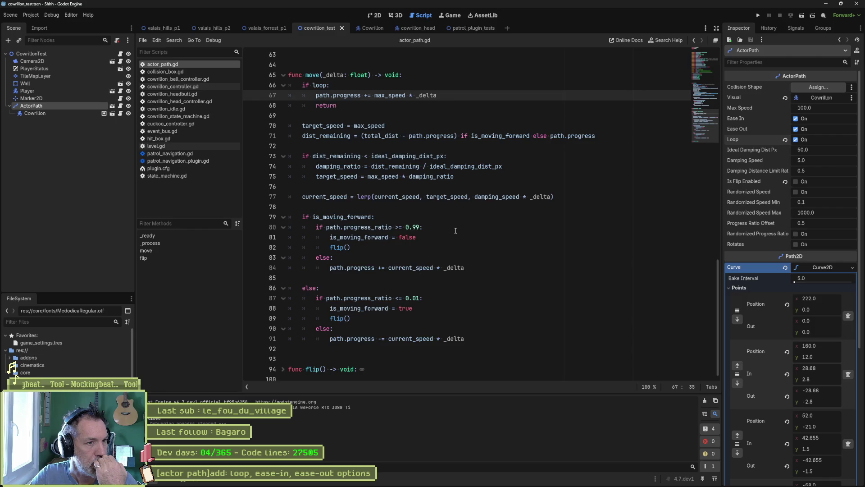
scroll(455, 230, up, 1)
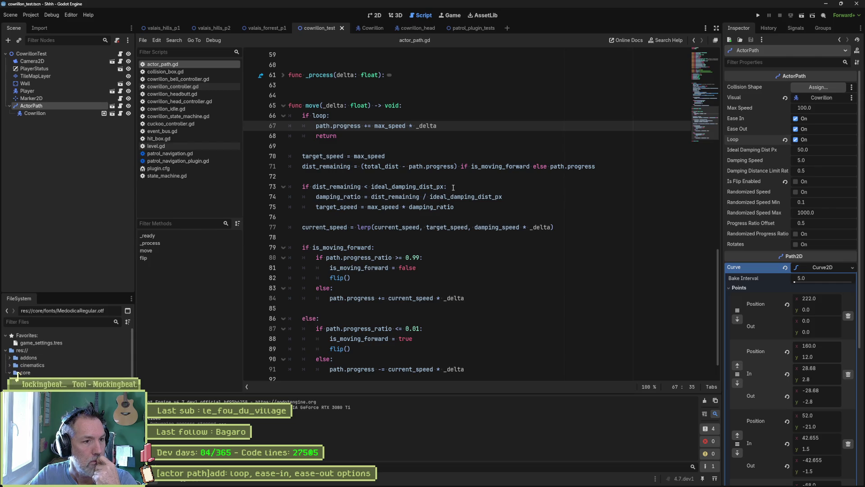
click(474, 166)
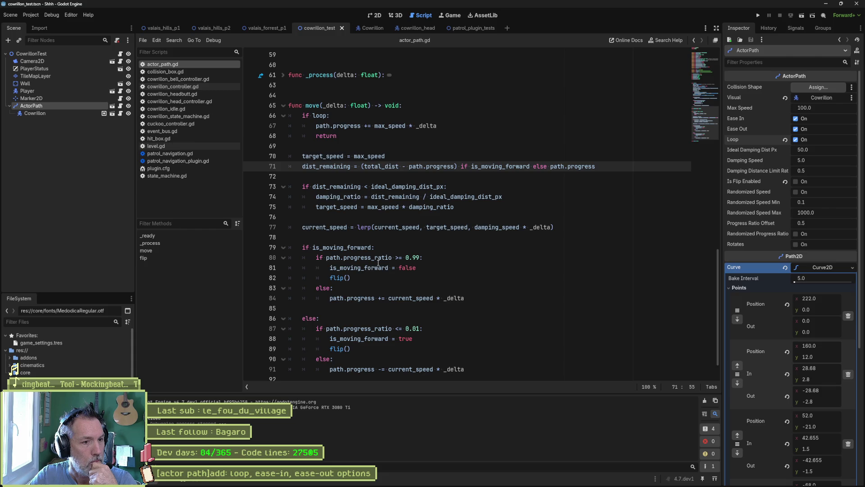
mouse_move(379, 263)
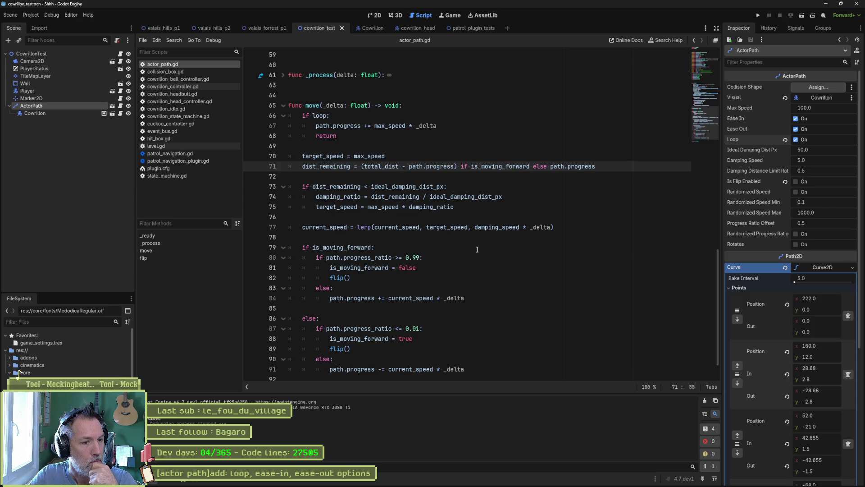
scroll(477, 249, down, 1)
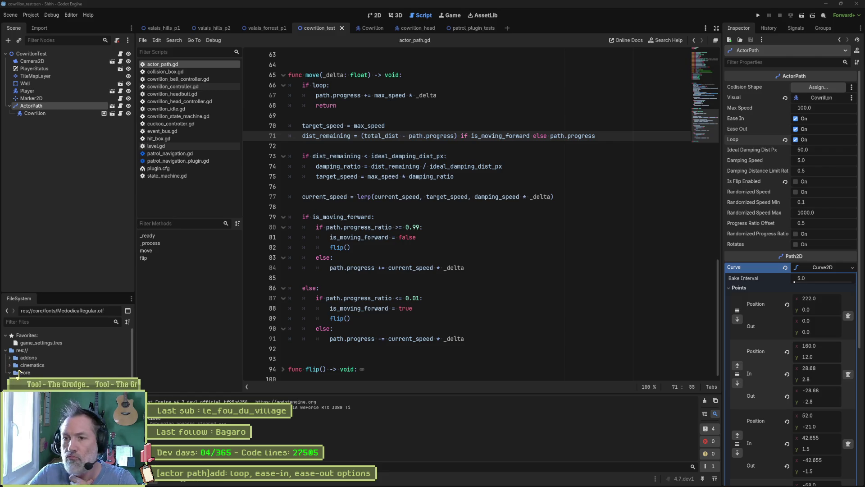
Inspect is_moving_forward, the progress_ratio end-of-path check, and current_speed and target_speed uses in move()
click(441, 209)
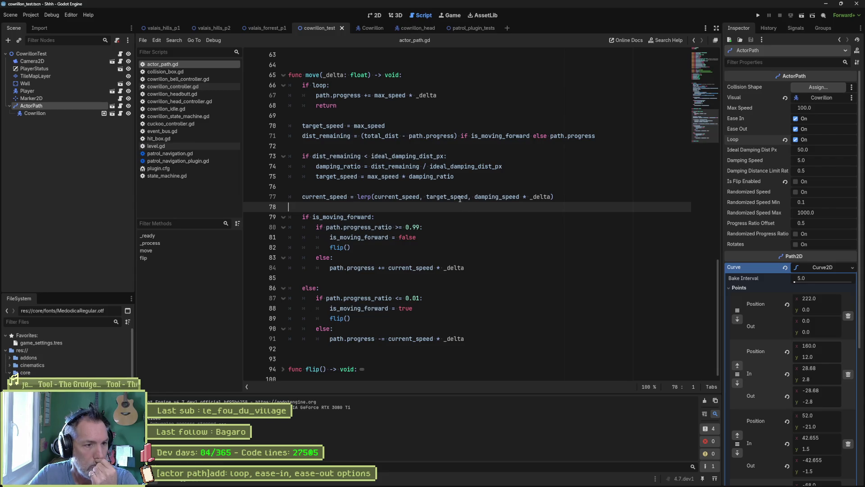
double_click(342, 217)
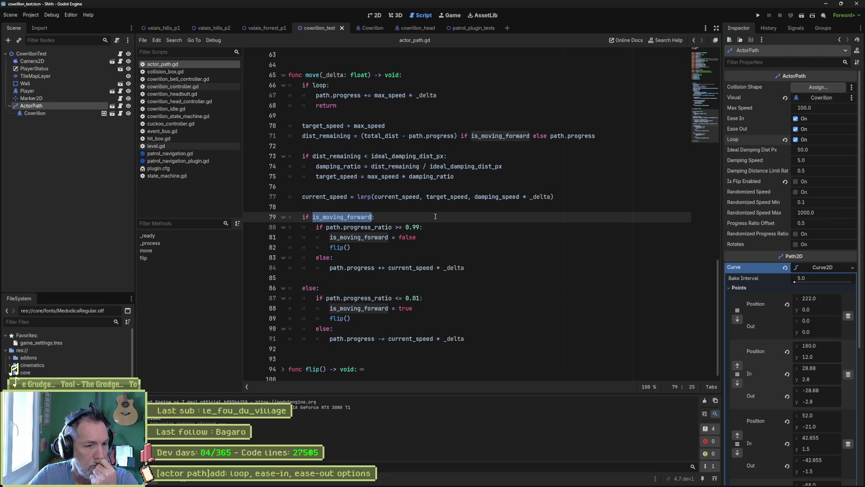
click(392, 228)
mouse_move(326, 227)
mouse_down()
mouse_move(371, 228)
mouse_move(381, 267)
mouse_up()
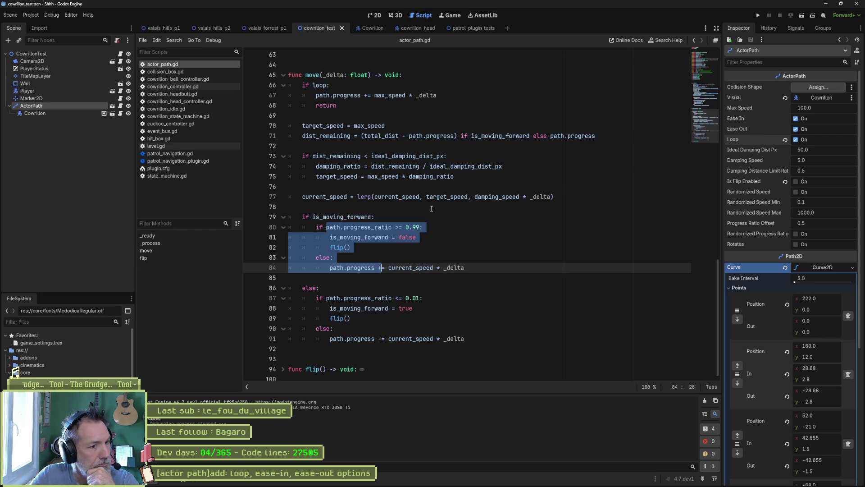
click(393, 215)
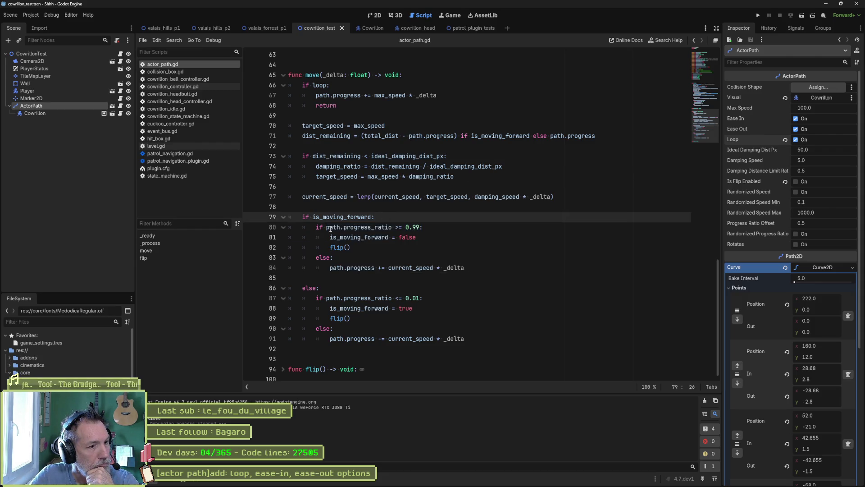
drag(315, 227, 426, 228)
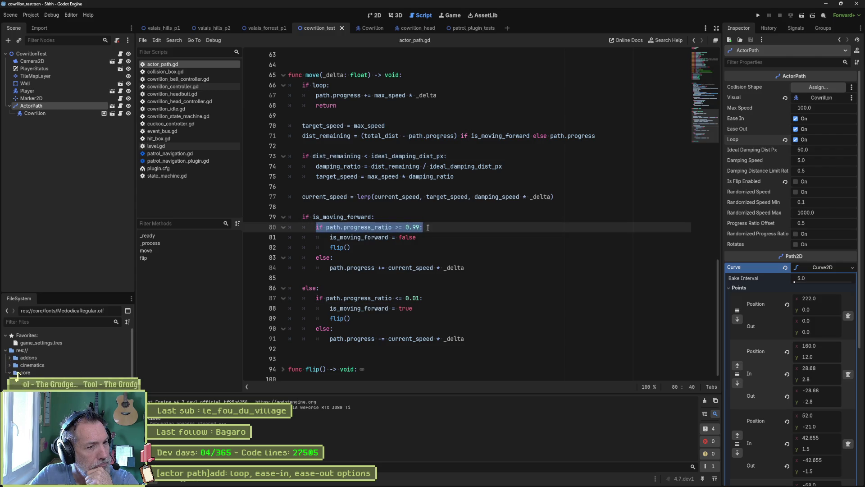
drag(330, 267, 449, 267)
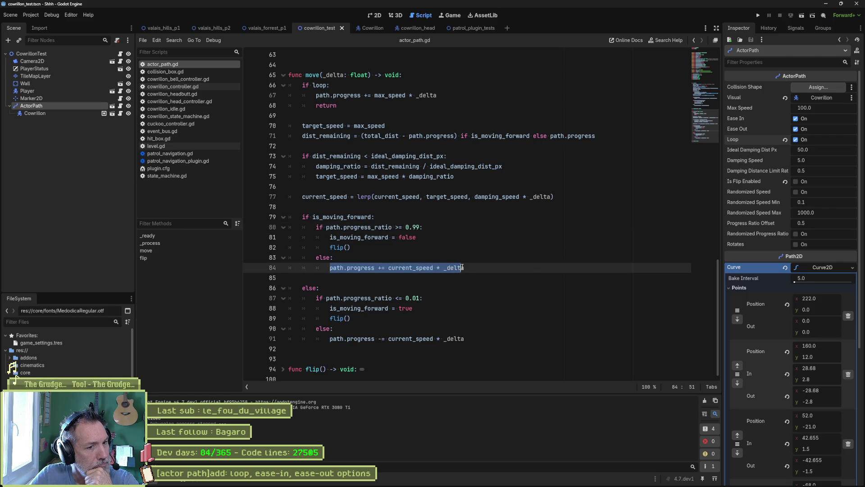
double_click(417, 268)
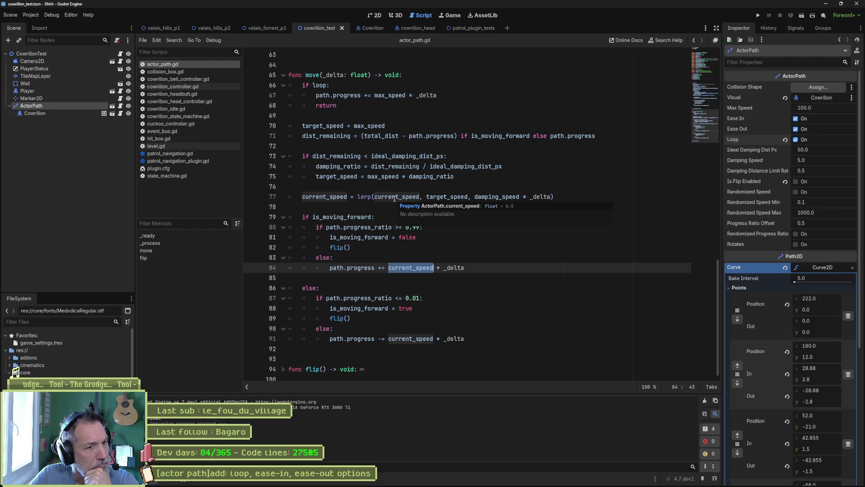
double_click(435, 197)
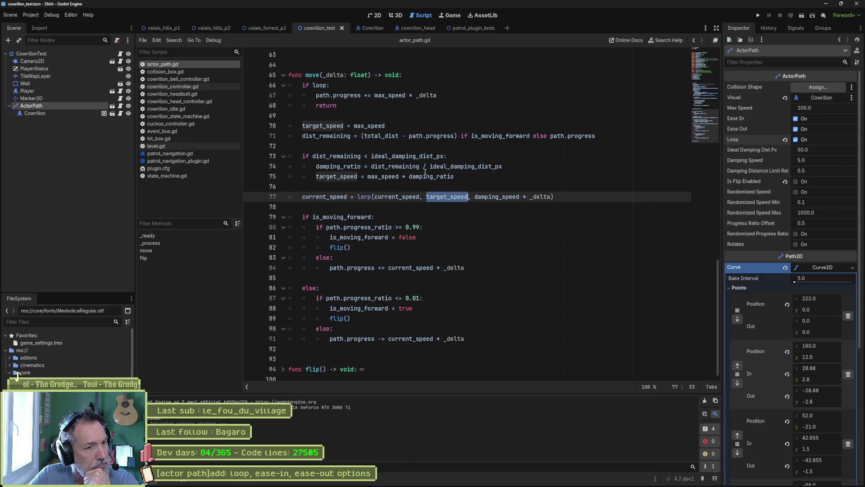
Add a blank indented line under the line-73 dist_remaining < ideal_damping_dist_px condition
drag(314, 156, 444, 157)
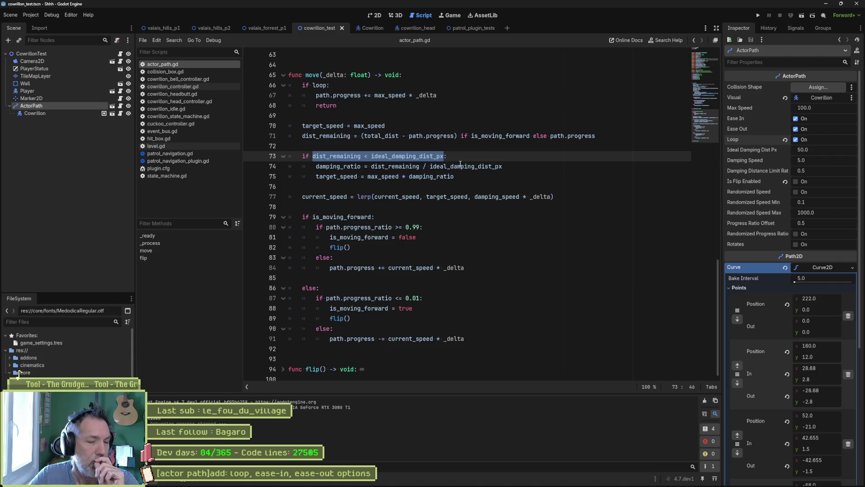
mouse_move(456, 161)
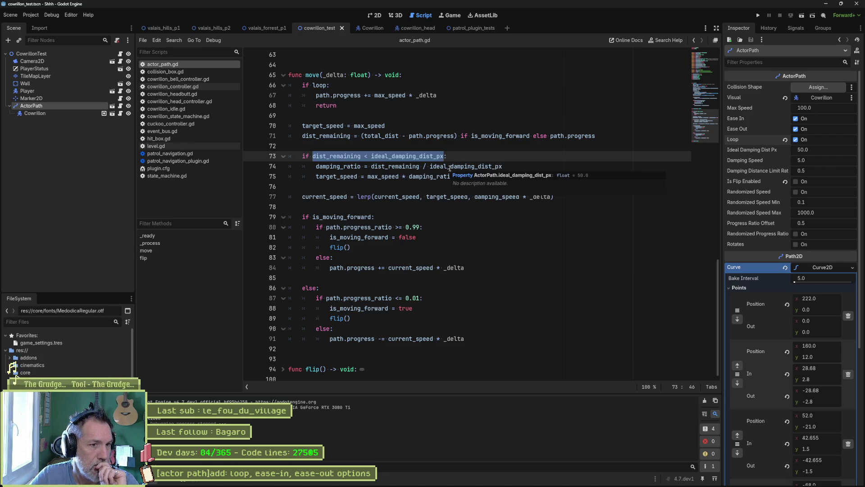
click(492, 152)
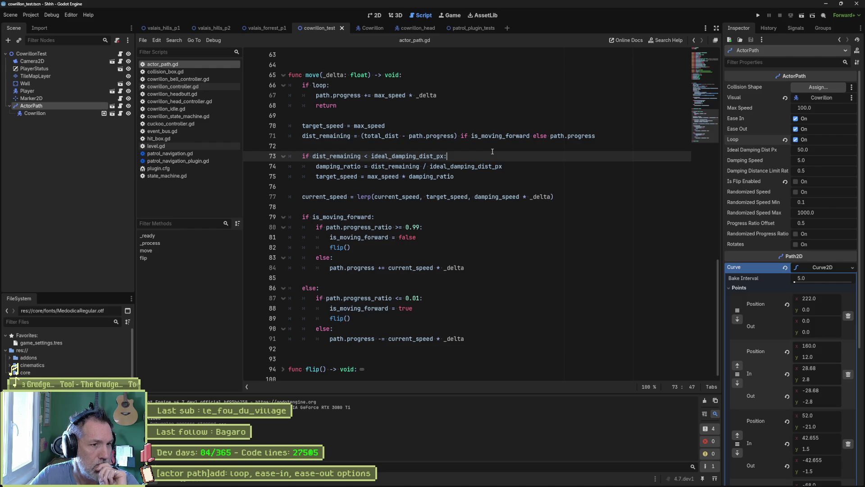
key(Return)
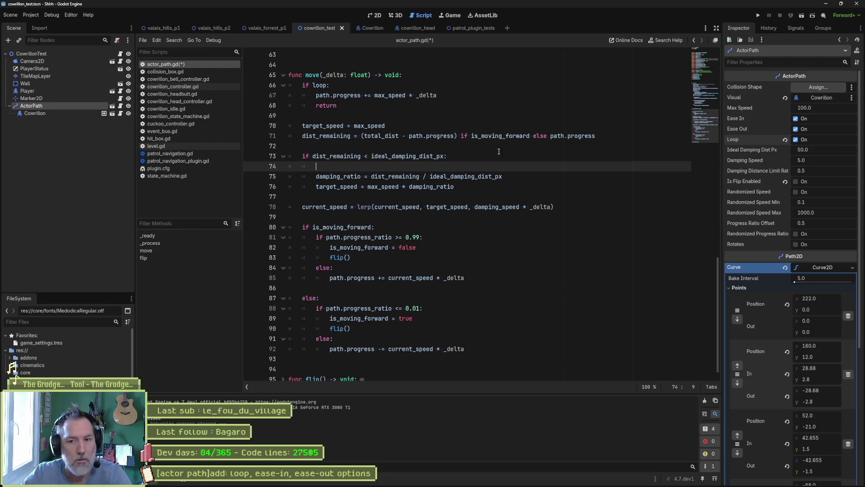
Review the Leonardo sketch working out remaining = 100 − 75 = 25, then return to Godot
click(559, 478)
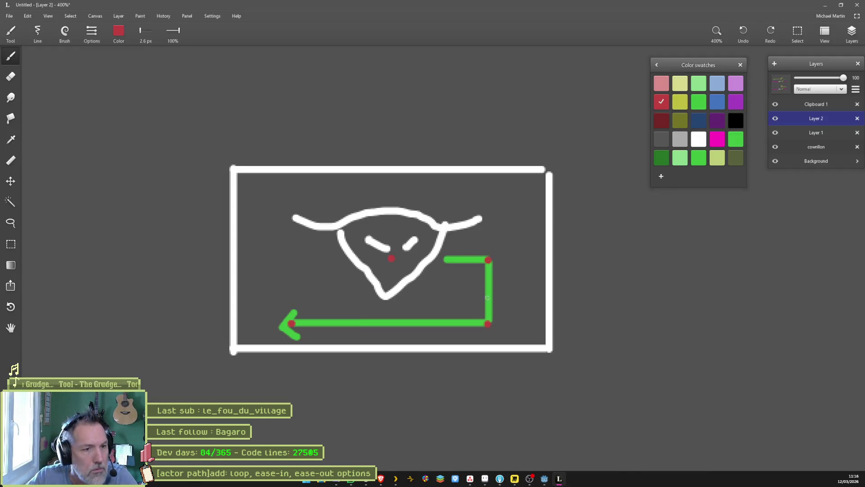
scroll(451, 182, down, 4)
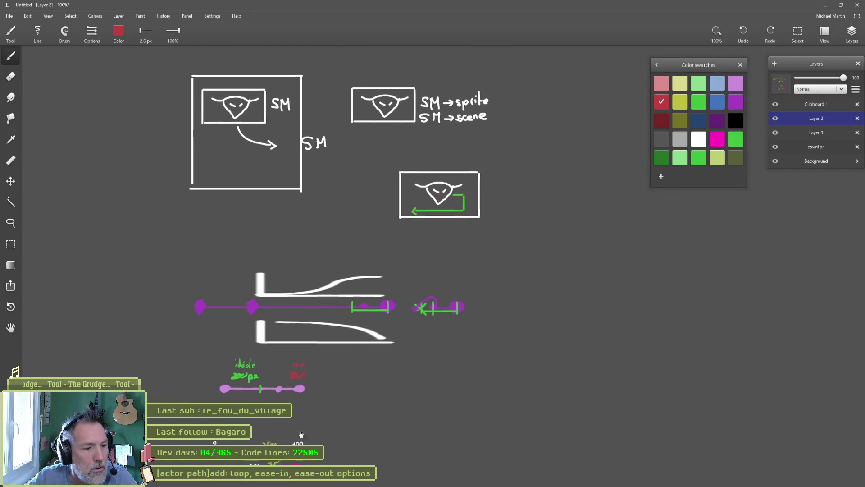
drag(301, 434, 351, 335)
scroll(345, 208, up, 4)
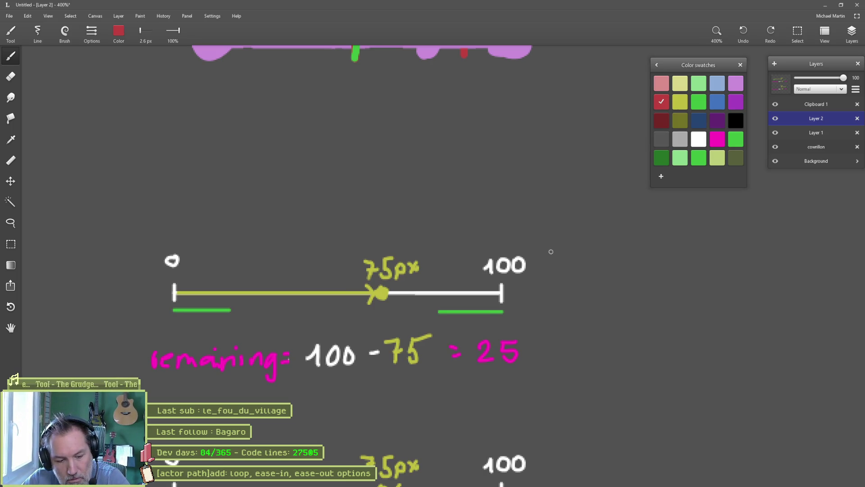
key(alt+Tab)
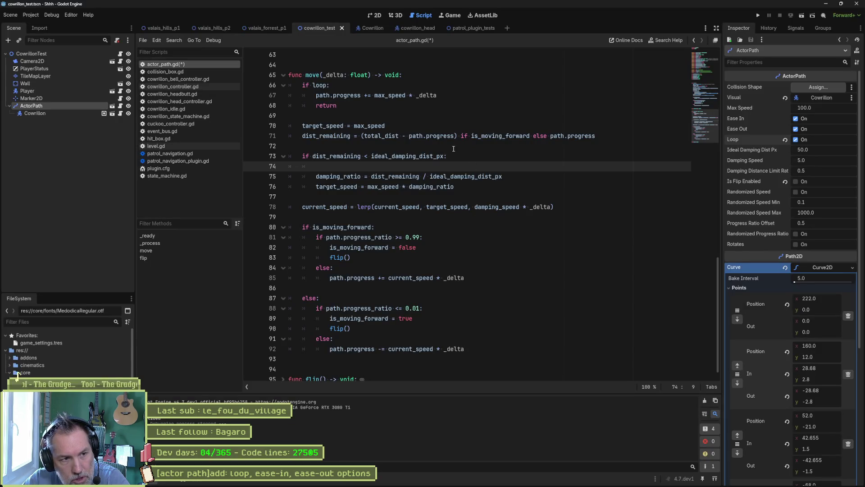
Add 'if path.progress > 0 and path.progress < ideal_damping_dist_px:' above the damping check
key(BackSpace)
key(BackSpace)
key(BackSpace)
click(505, 150)
key(Return)
key(Return)
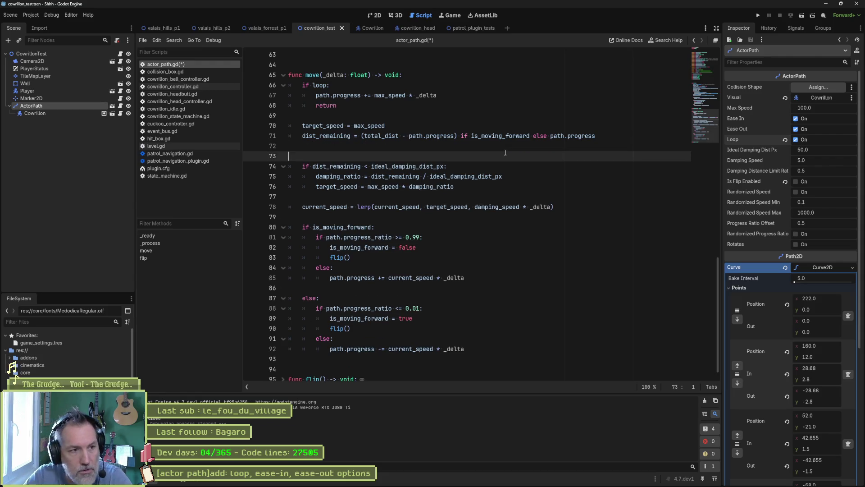
key(Up)
key(Tab)
text(if )
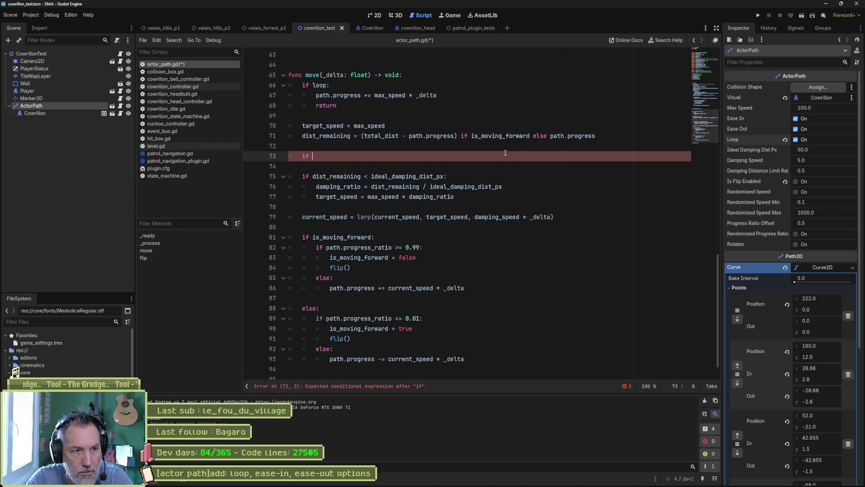
text(path.progress > 0)
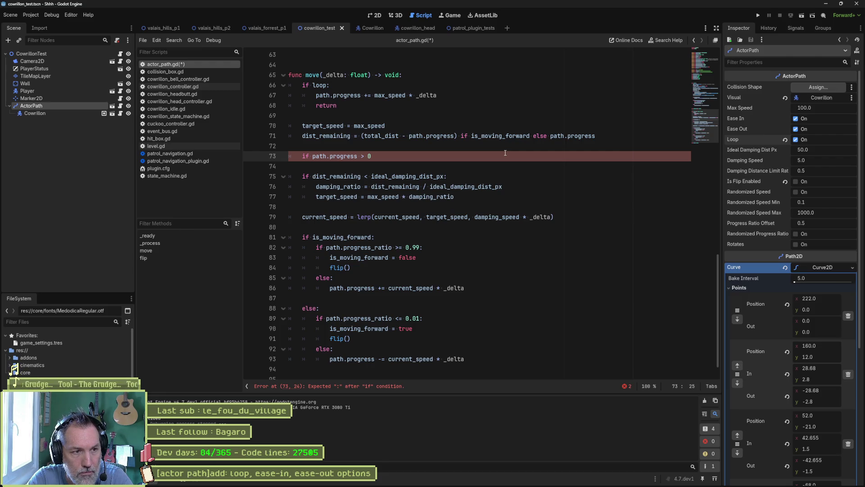
text(and path.p)
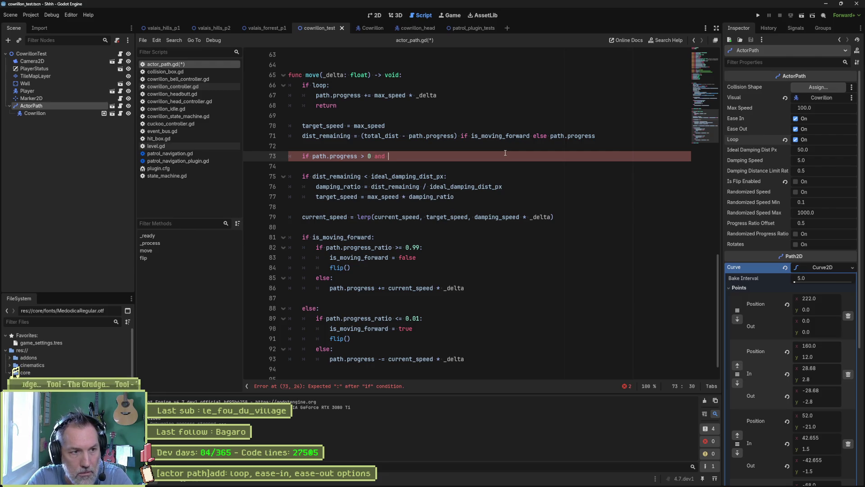
text(rogress )
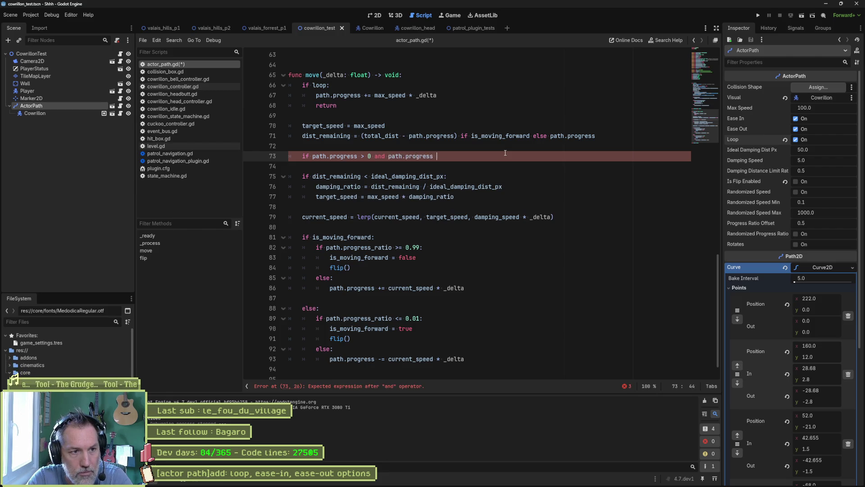
text(<)
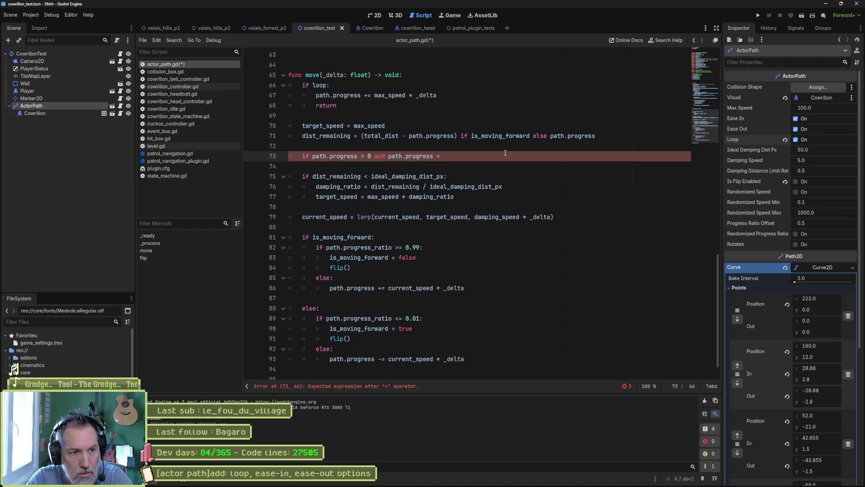
text(ide)
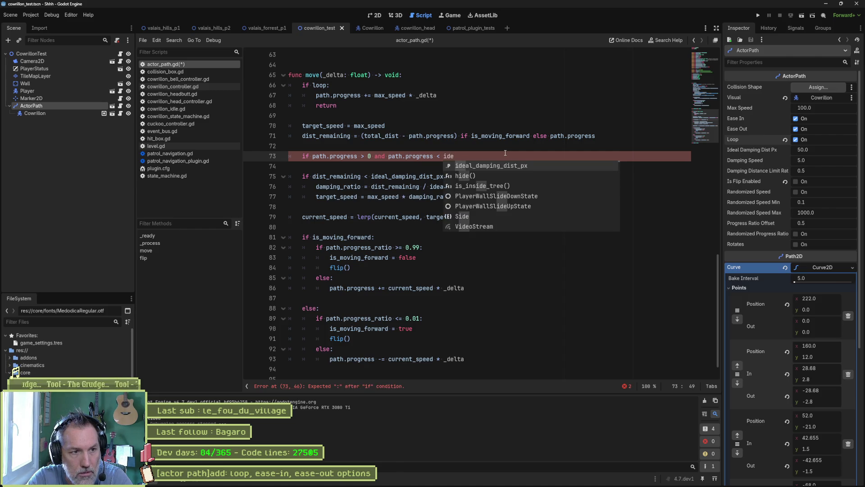
key(Return)
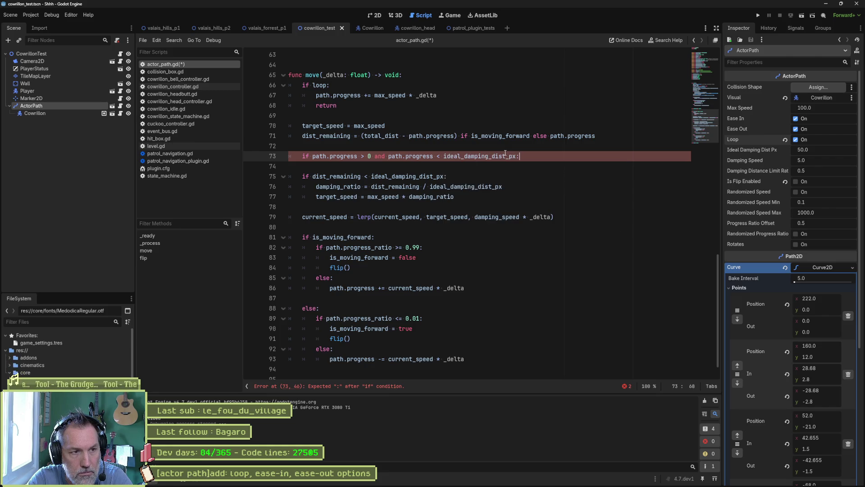
text(:)
Print_debug(self, " accel") inside the new condition and run the scene
key(Return)
text(print_debug)
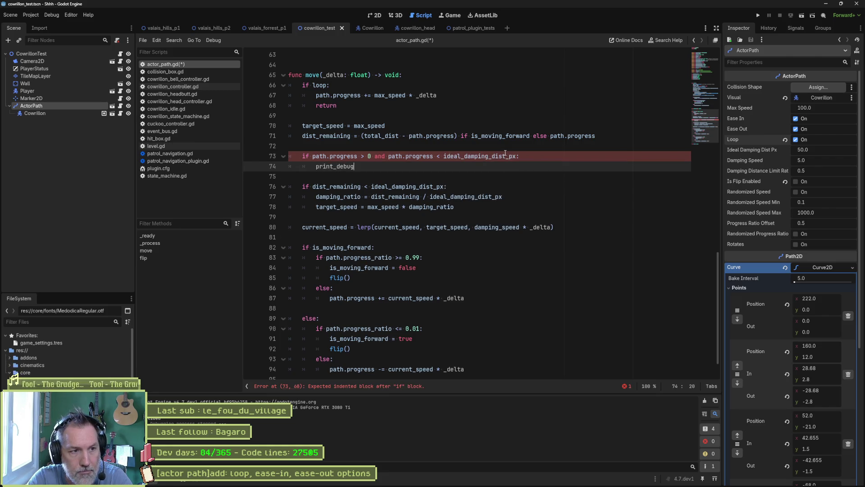
key(Return)
text(self, " accel"))
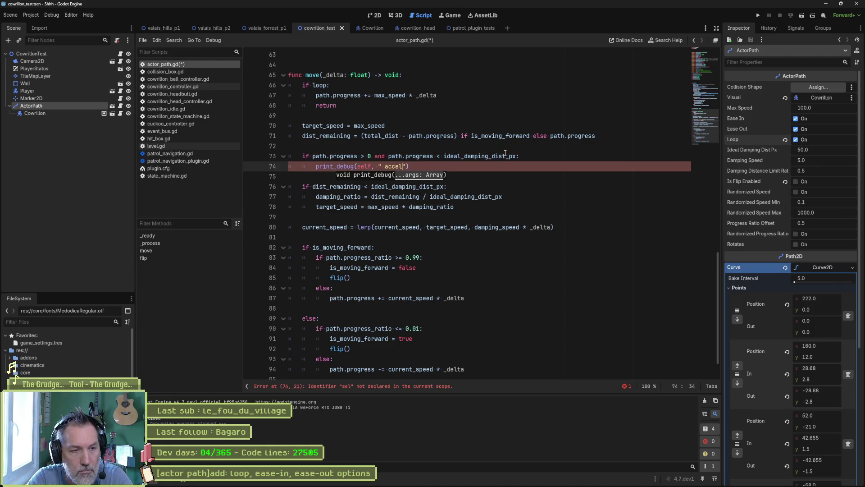
key(F6)
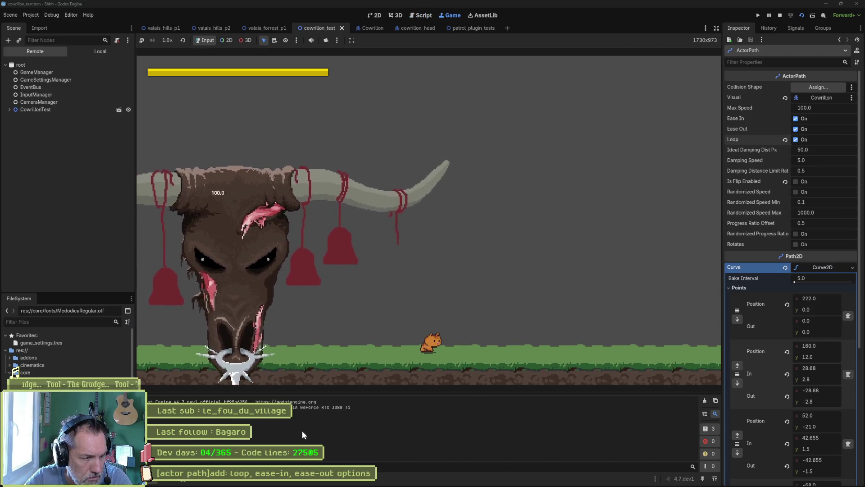
Turn off Loop on the ActorPath, save, and do a full test run before stopping
key(F8)
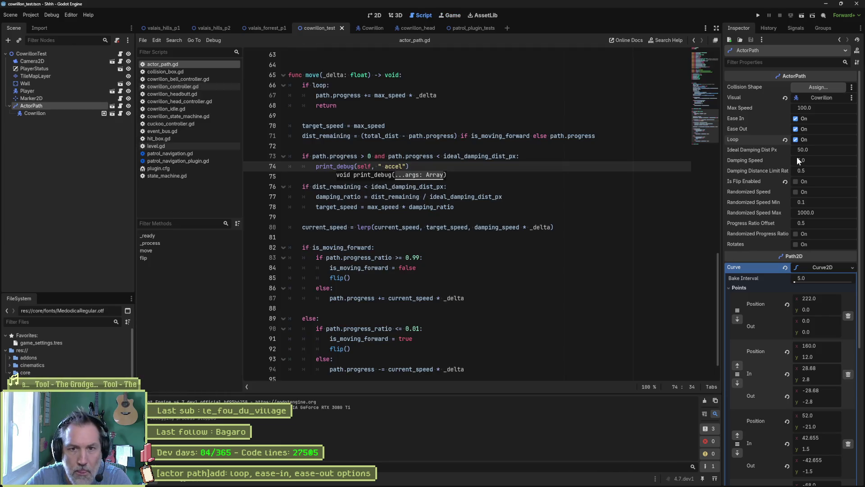
click(794, 139)
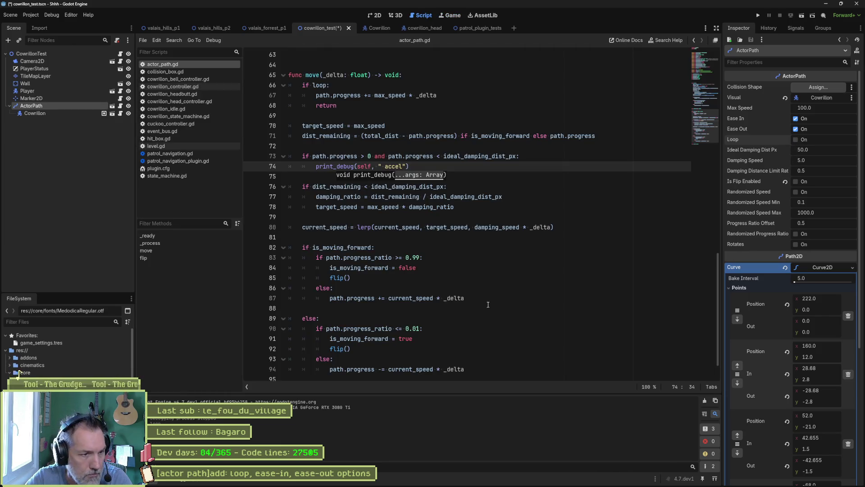
key(F6)
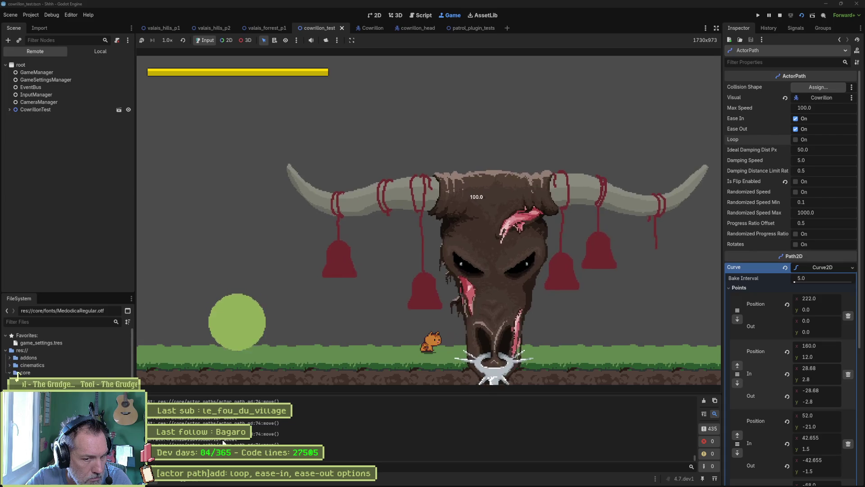
key(F8)
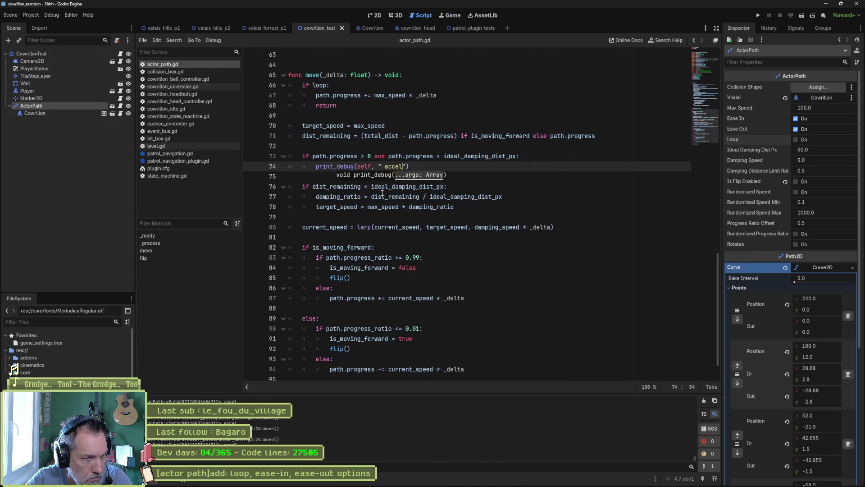
Nest the accel print under an 'if is_moving_forward' check inside the progress condition
click(536, 159)
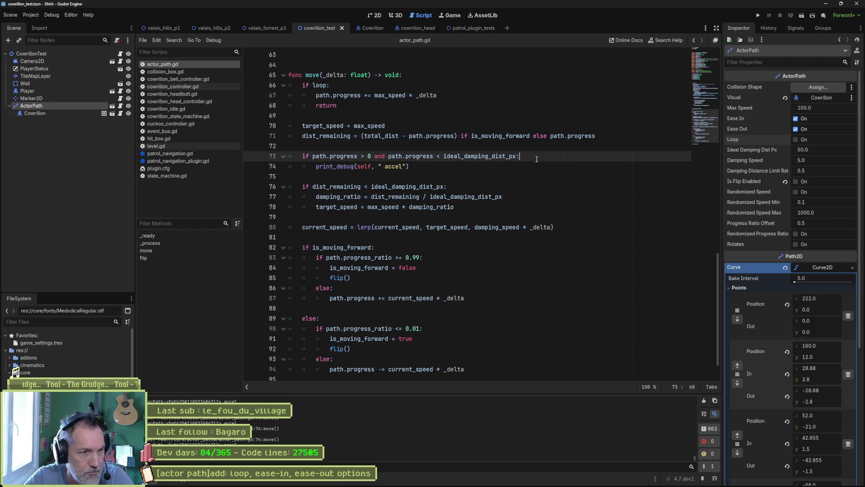
key(Return)
text(if is_m)
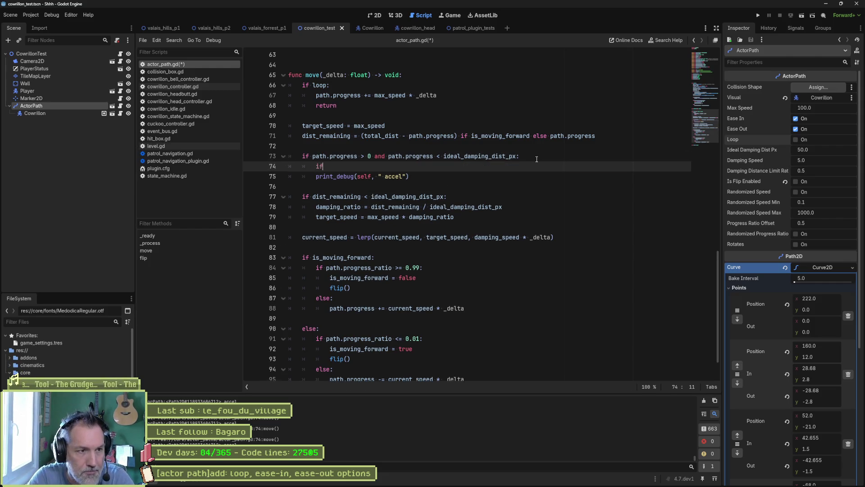
key(Return)
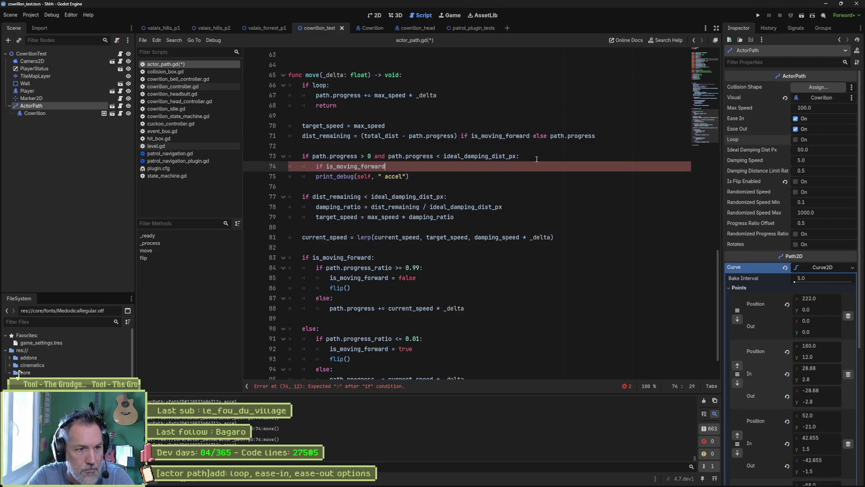
key(Down)
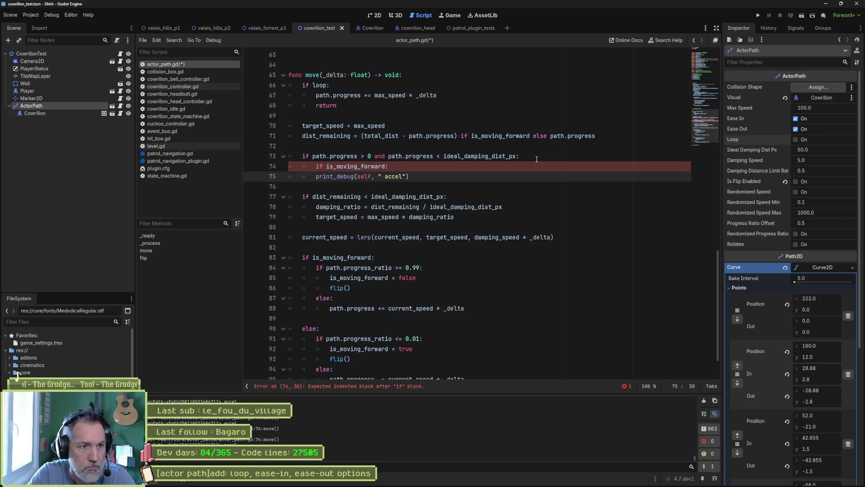
key(Home)
key(Tab)
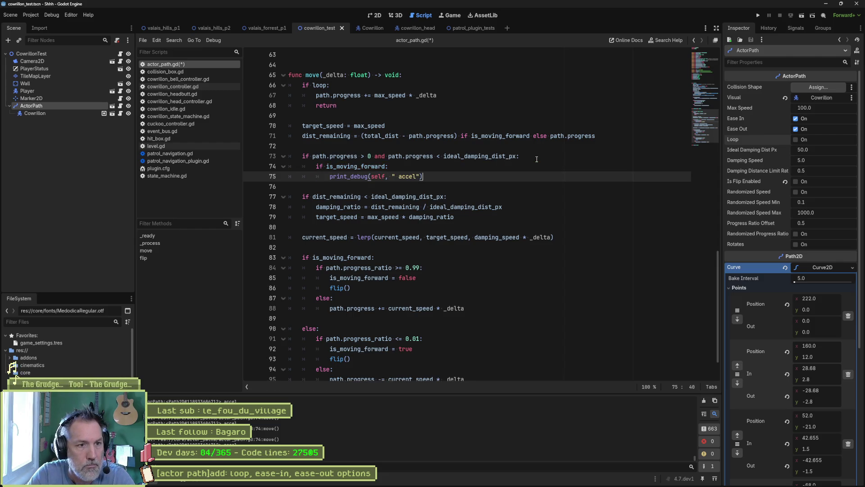
Add an else branch printing " decel" and run the scene
key(Return)
text(lse:)
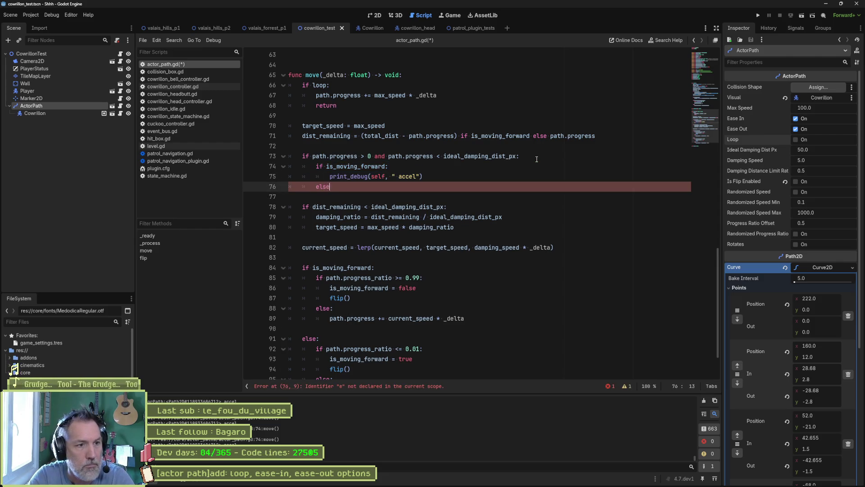
key(Return)
text(print_debug(self, " accel"))
key(Delete)
key(Delete)
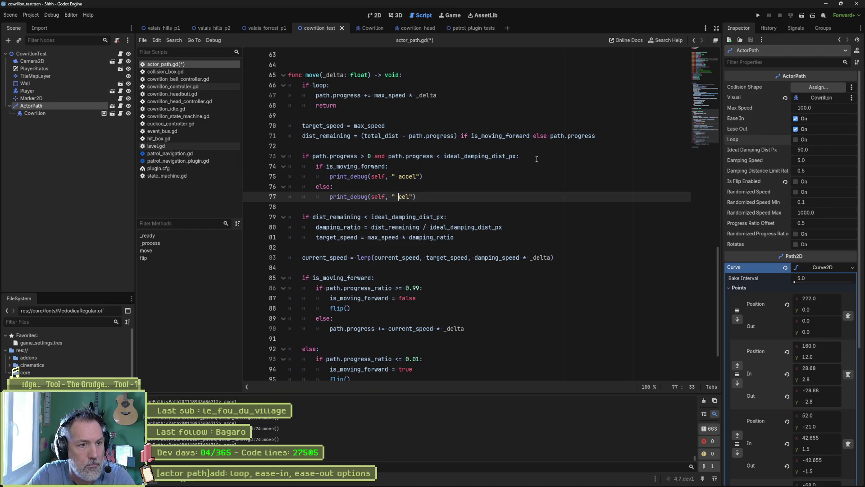
text(de)
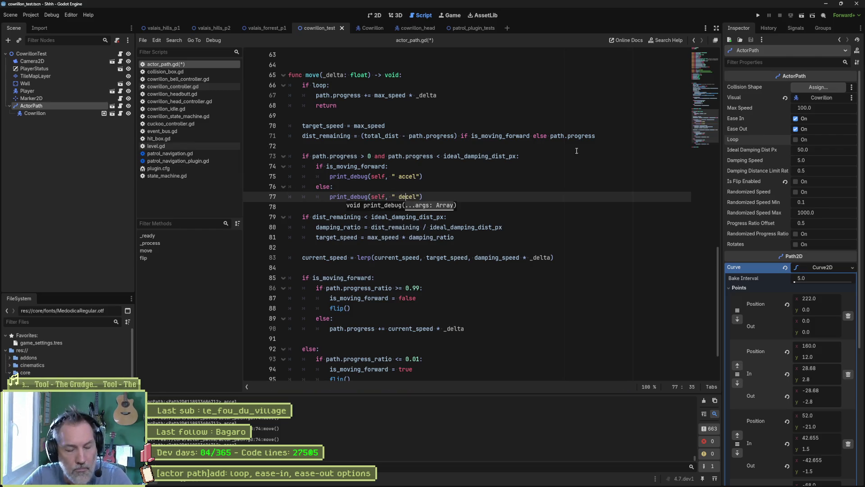
key(F6)
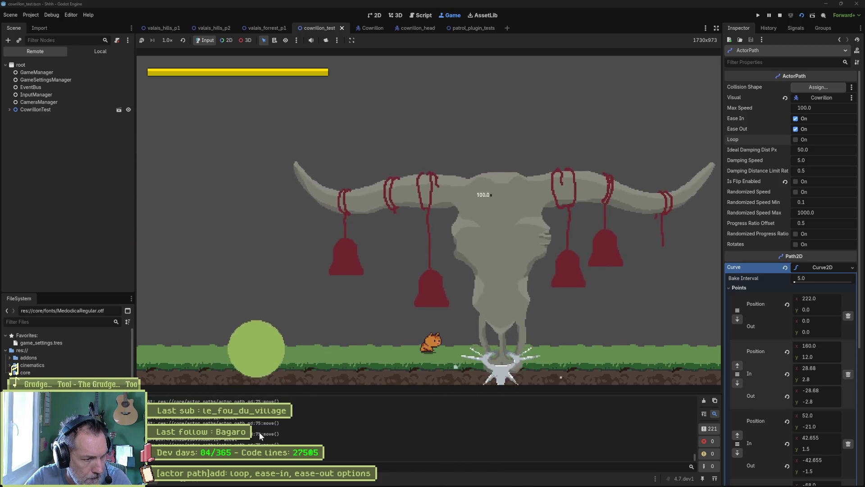
Duplicate the acceleration if-block below itself and turn the copy into an elif
key(F8)
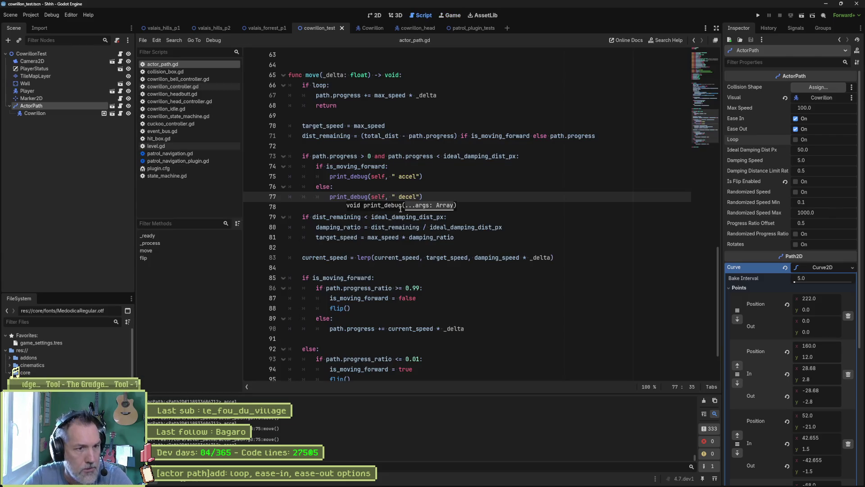
click(436, 180)
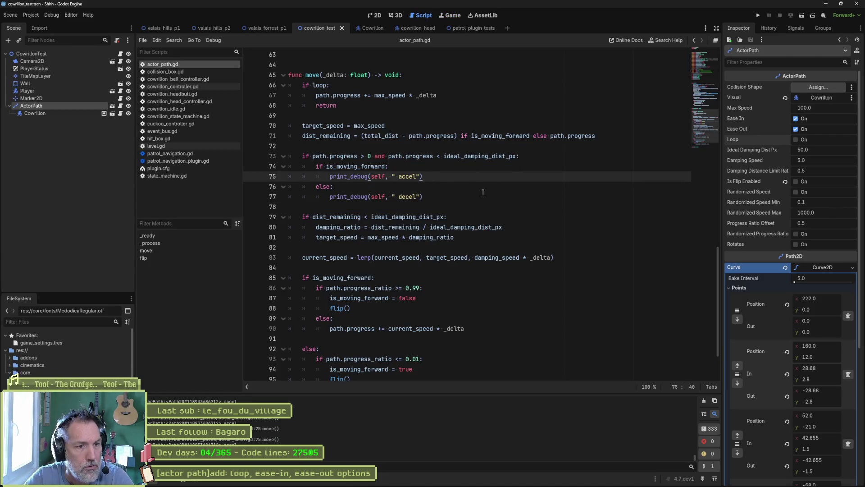
mouse_move(440, 198)
mouse_down()
mouse_move(495, 187)
mouse_move(590, 148)
mouse_up()
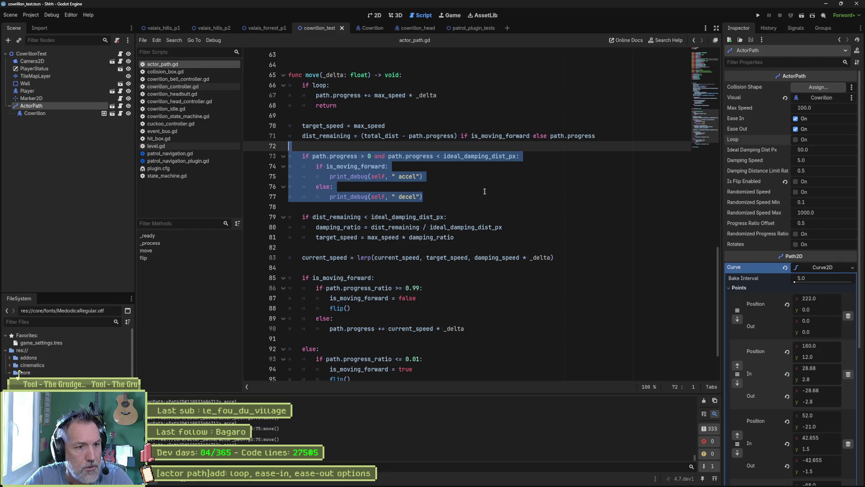
key(ctrl+shift+d)
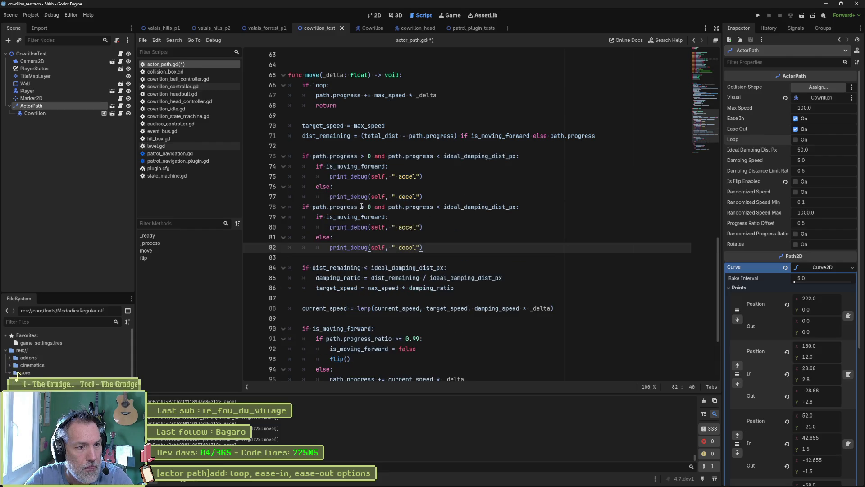
click(302, 206)
text(el)
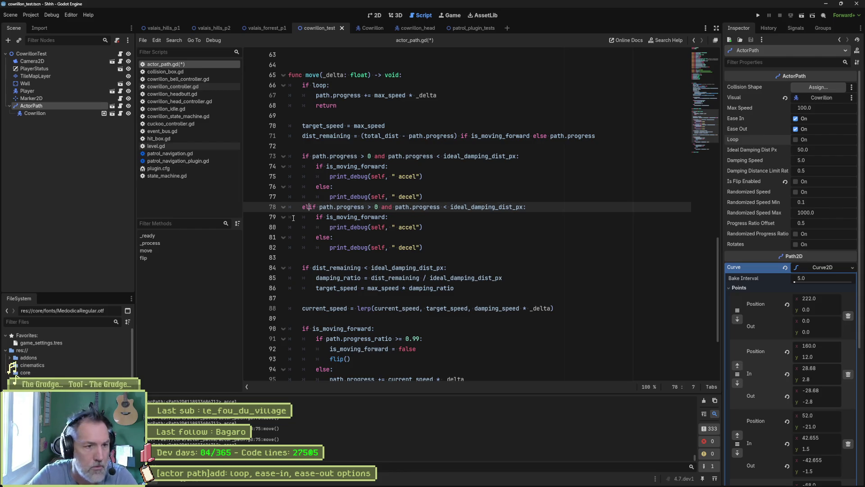
Make the elif's first comparison test path.progress against total_dist
click(368, 210)
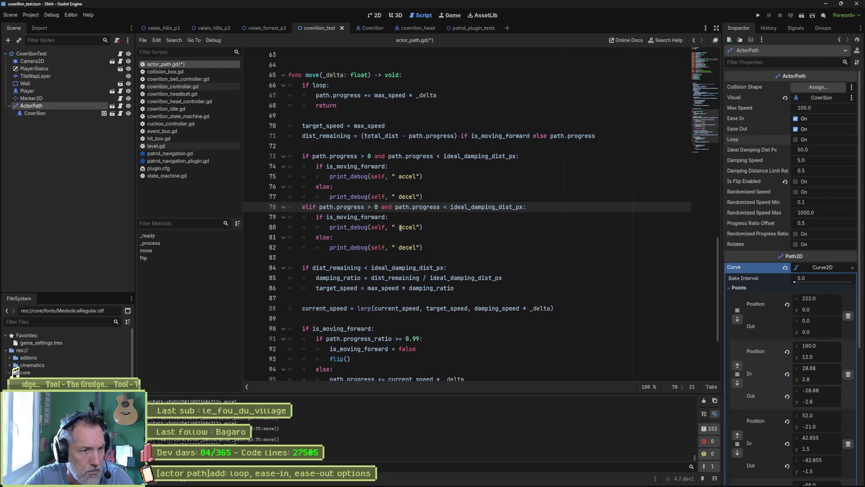
mouse_move(385, 221)
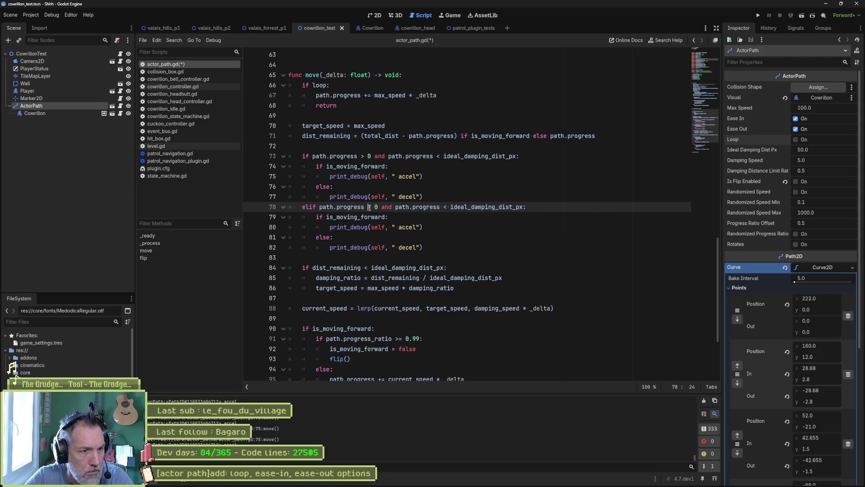
text(>)
text(<)
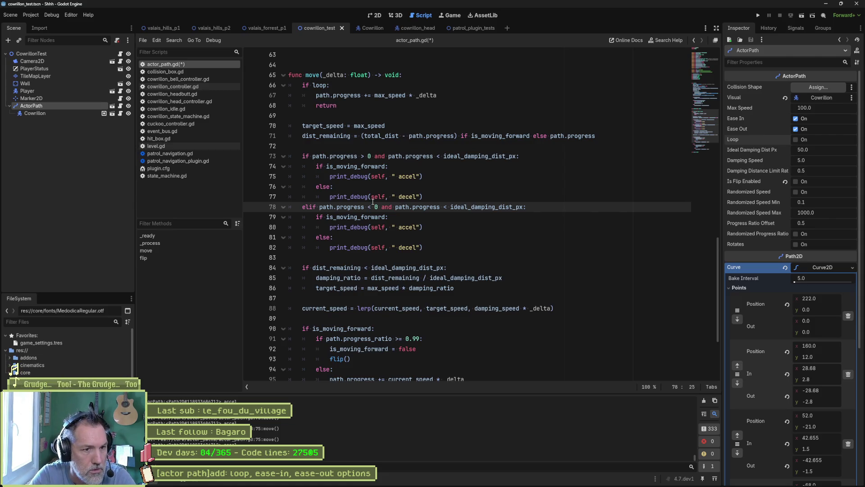
key(Right)
key(shift+Right)
text(total_dist)
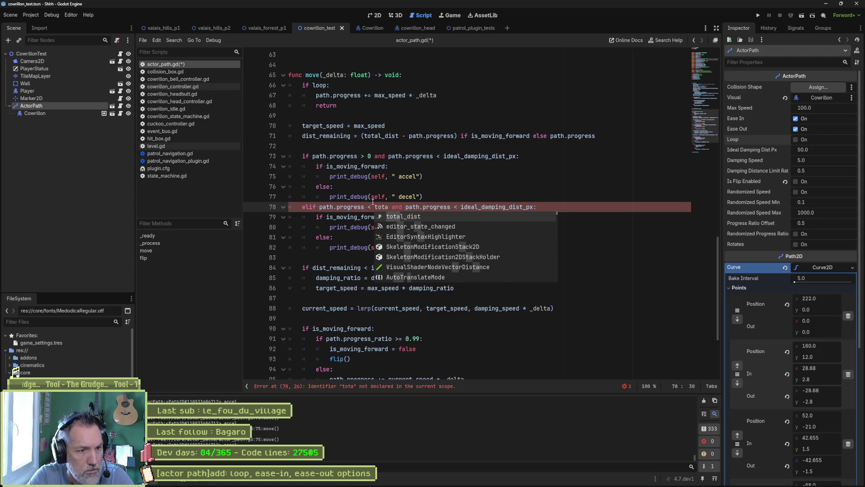
key(Right)
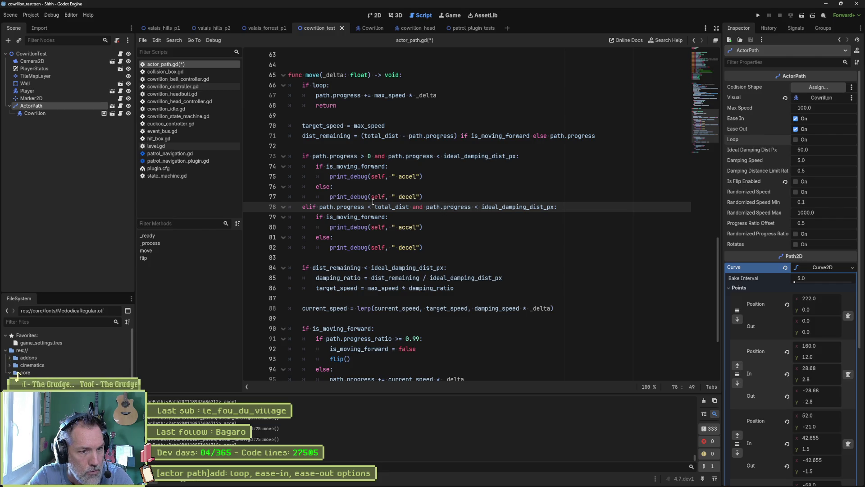
Change the second comparison to > (total_dist - ideal_damping_dist_px) and run the scene
key(Right)
key(Right)
key(Right)
key(Delete)
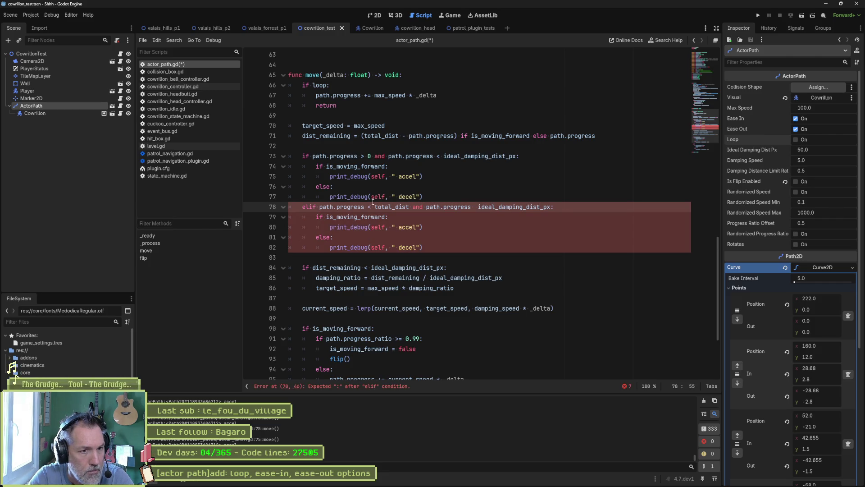
text(> )
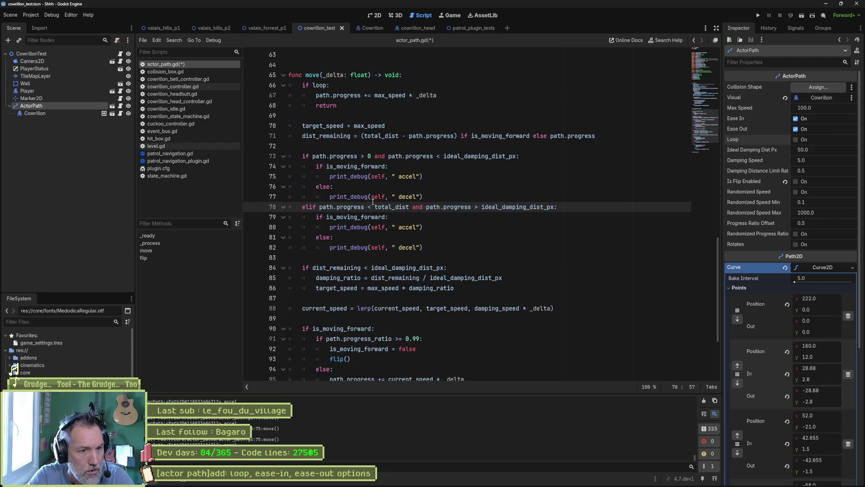
text(tota)
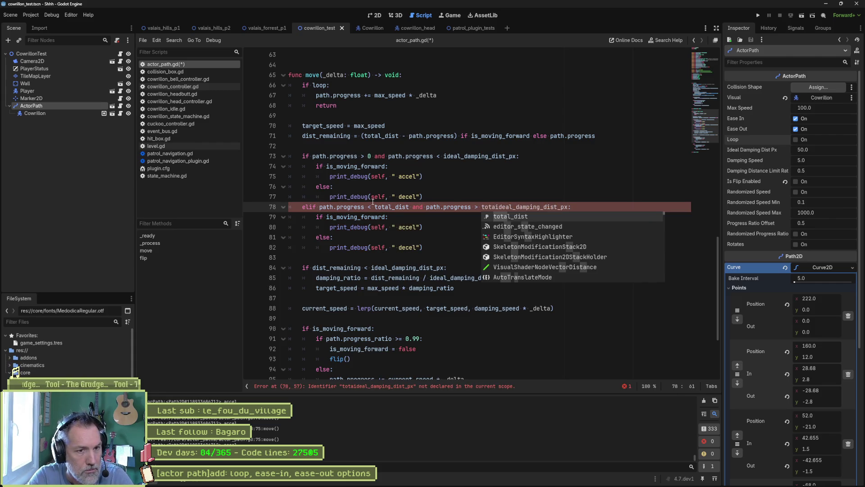
key(Tab)
text(- id)
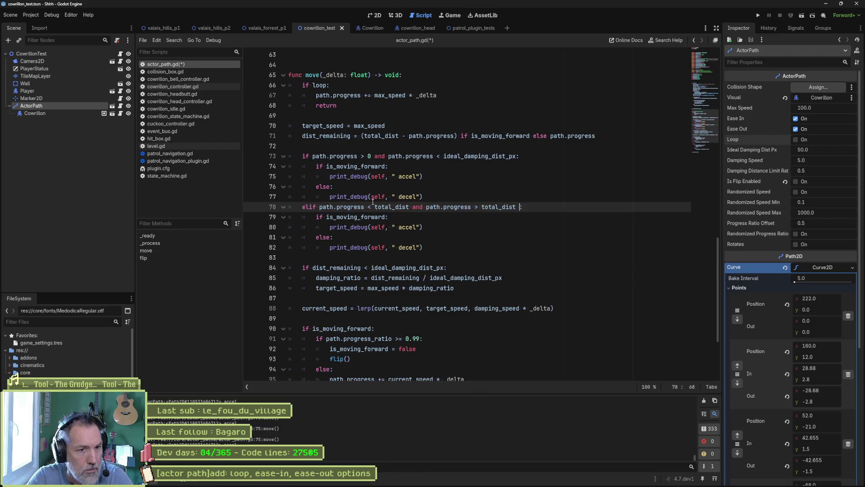
text())
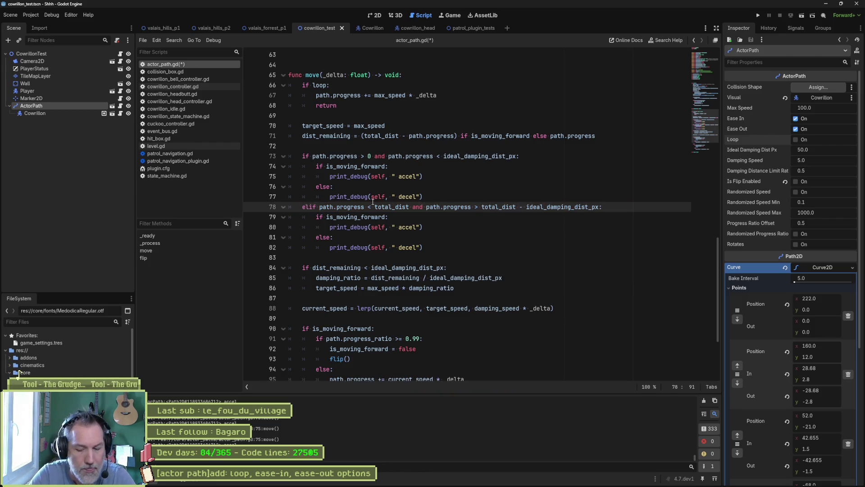
key(ctrl+Left)
key(ctrl+Left)
key(ctrl+Left)
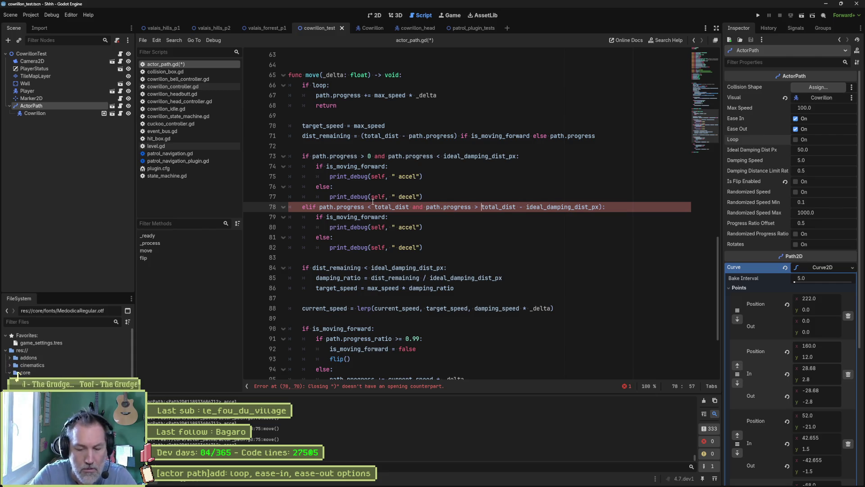
text(()
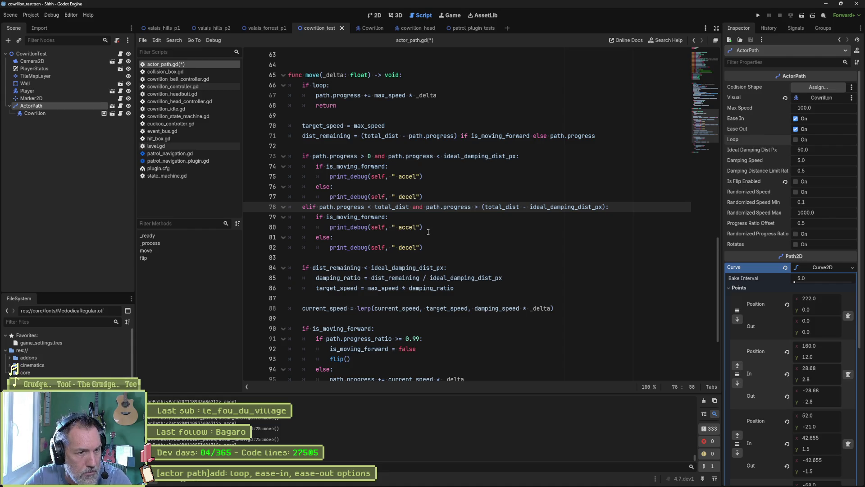
key(F6)
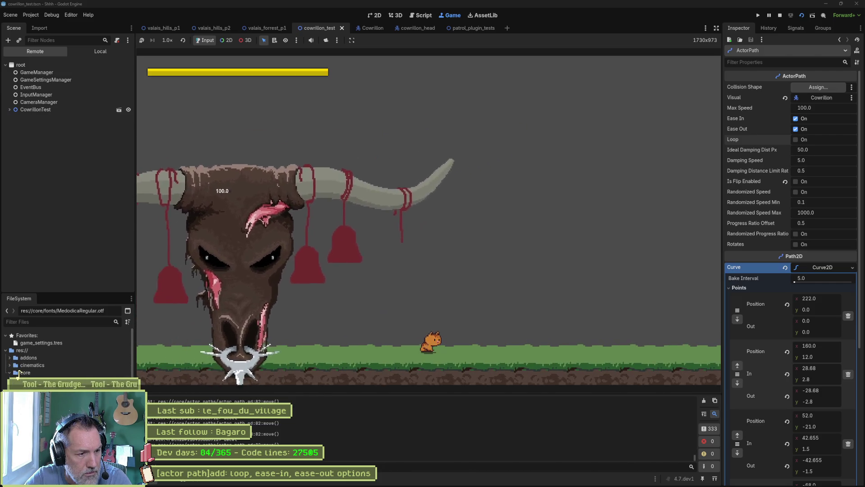
Swap the elif prints so moving forward prints " decel" and otherwise " accel", then rerun
key(F8)
double_click(406, 227)
key(ctrl+c)
double_click(404, 247)
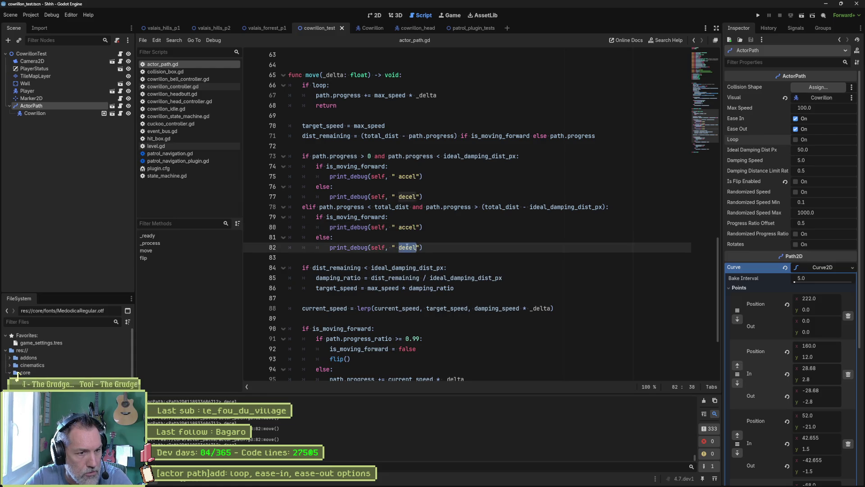
key(ctrl+v)
click(407, 227)
key(ctrl+z)
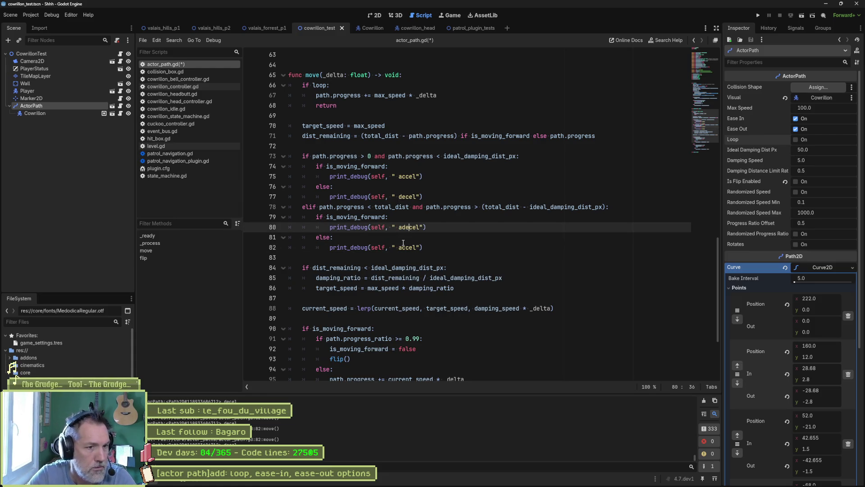
key(F6)
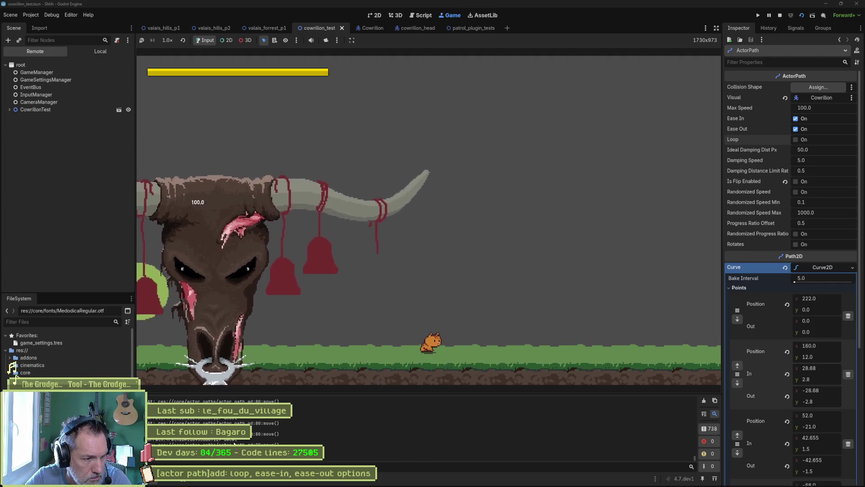
Stop the game and add an else: branch after the elif block
key(F8)
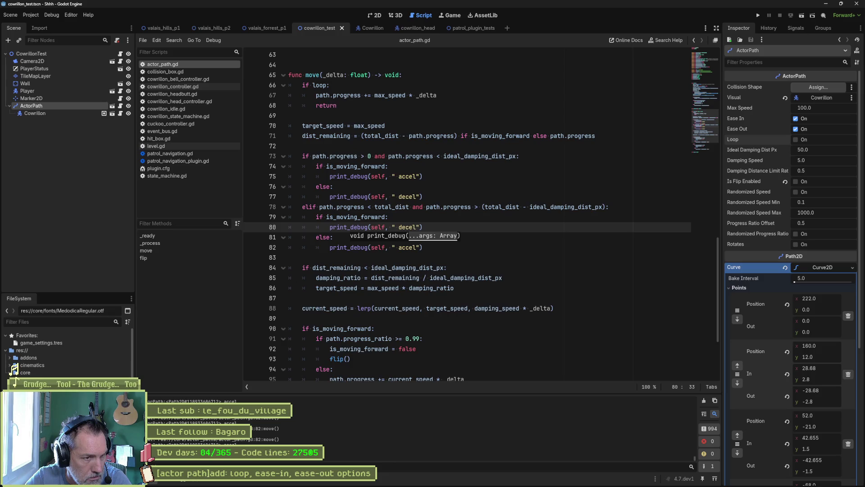
click(435, 246)
key(Return)
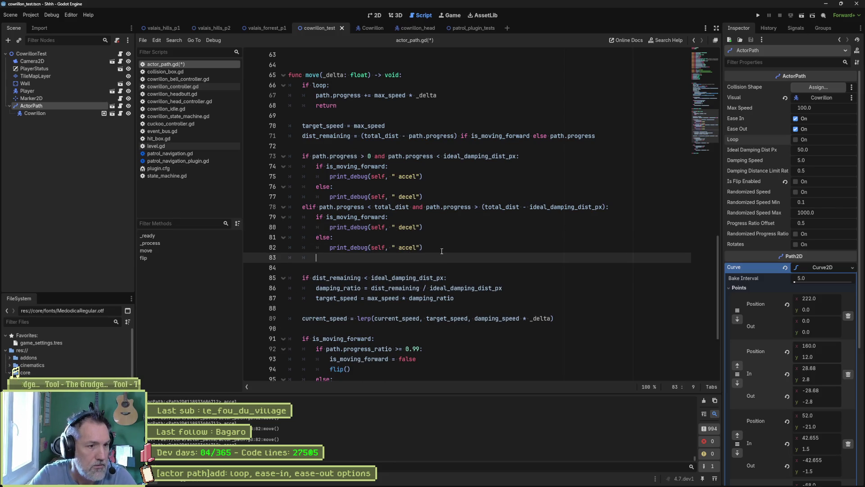
key(BackSpace)
key(BackSpace)
text(else:)
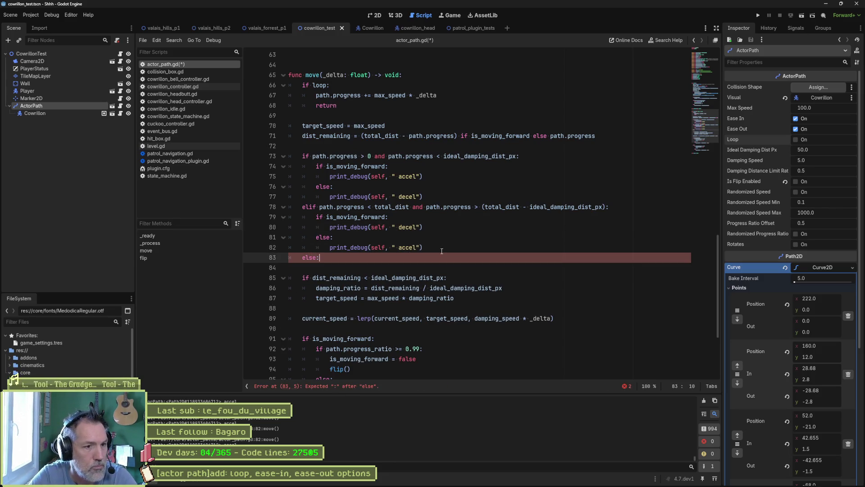
Copy the print line under else, relabel it " linear", and run the scene
click(441, 249)
key(shift+Up)
key(ctrl+c)
click(408, 255)
key(ctrl+v)
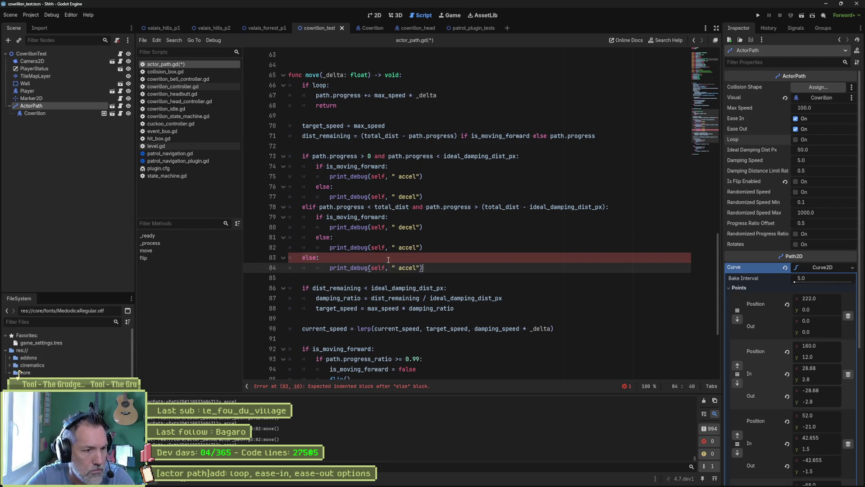
key(shift+Tab)
double_click(393, 267)
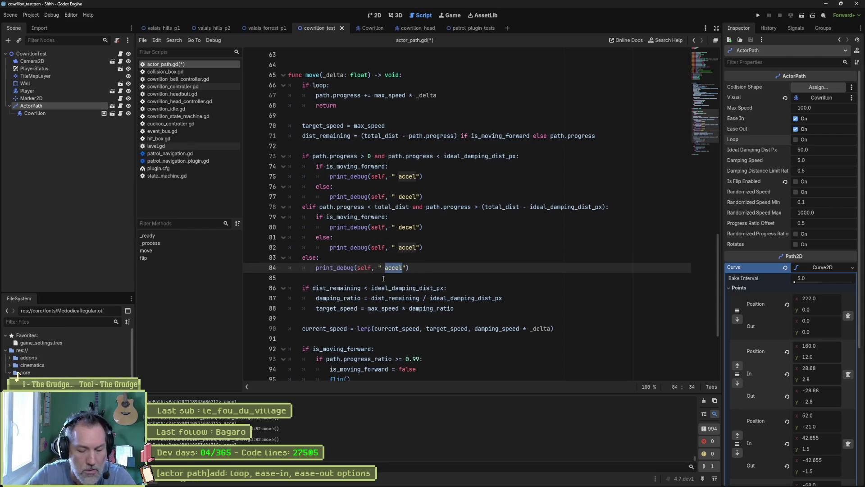
text(linear)
key(F6)
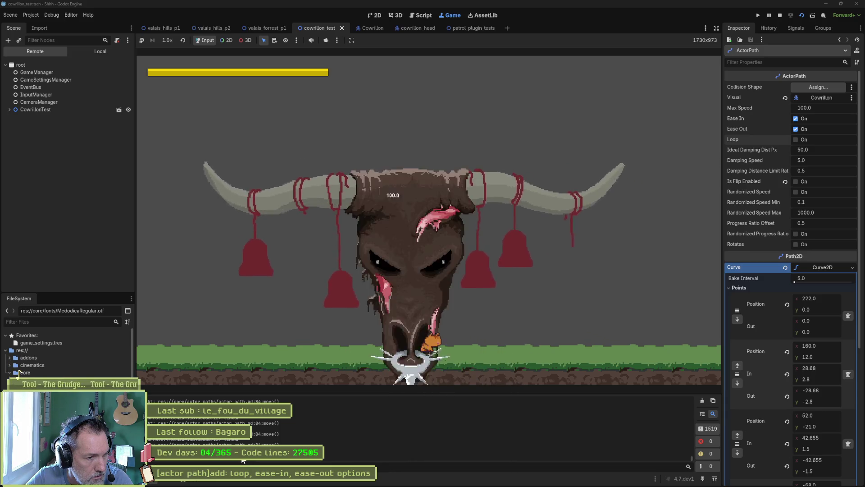
Return to actor_path.gd and select total_dist in the line 78 elif condition
key(ctrl+F3)
click(485, 207)
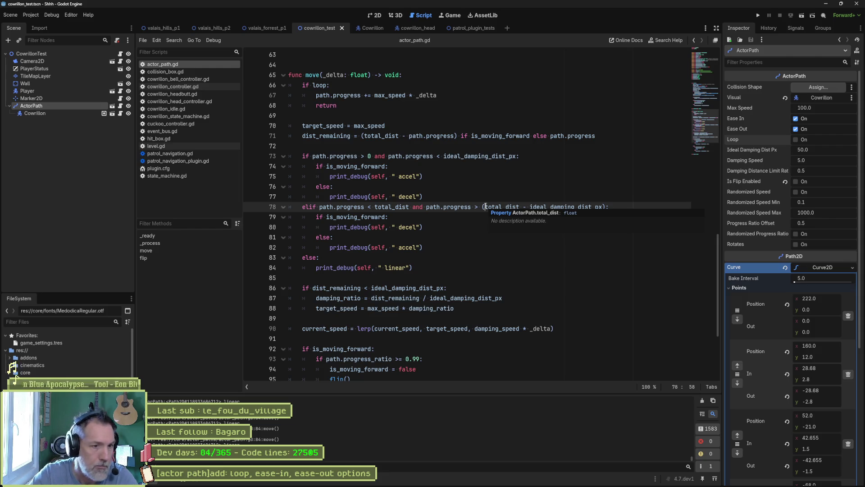
click(414, 221)
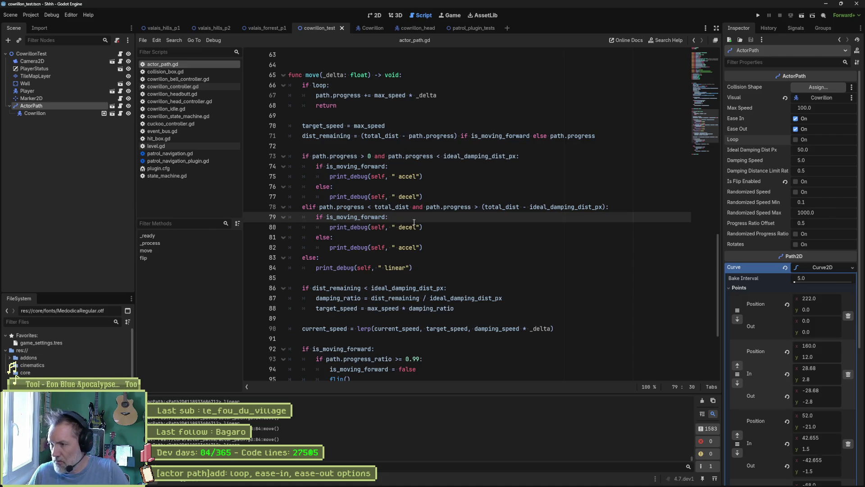
click(474, 175)
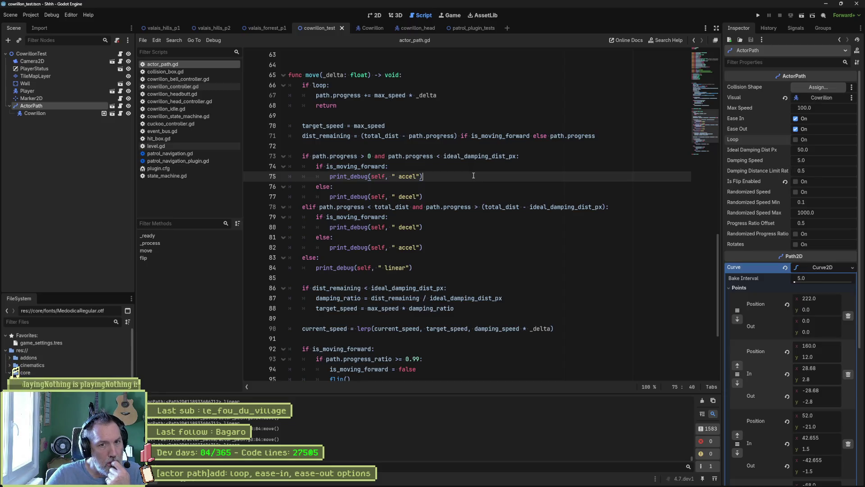
key(Return)
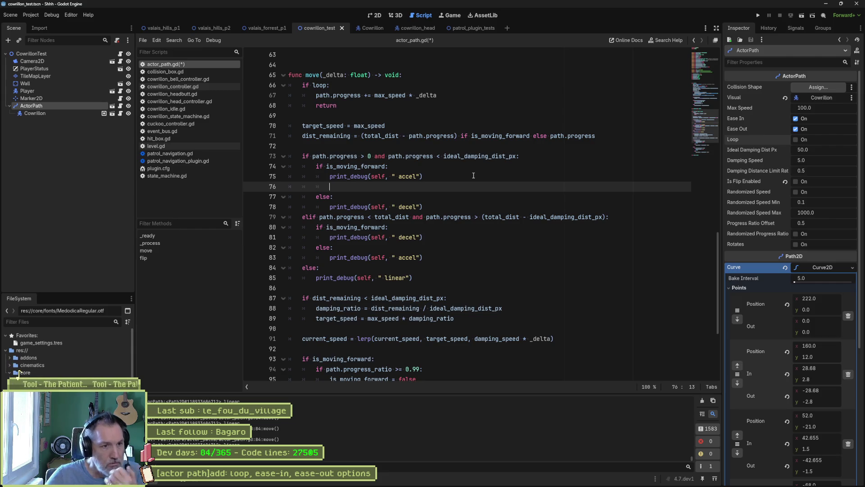
key(ctrl+shift+k)
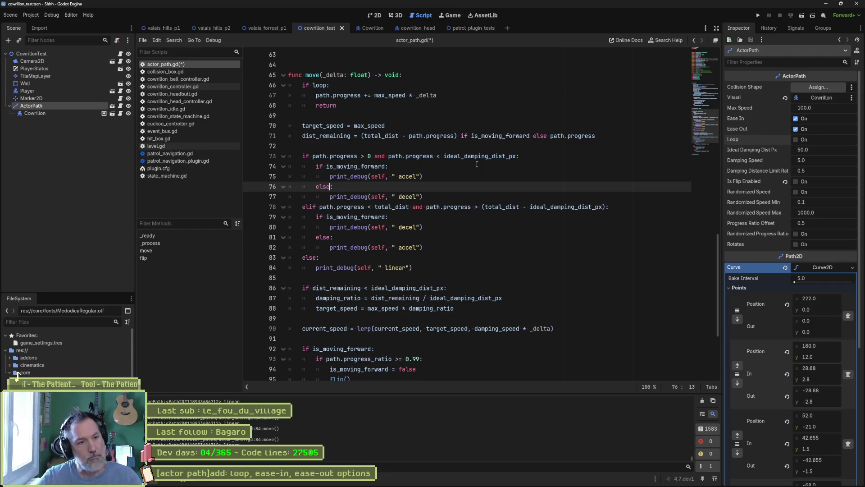
click(423, 298)
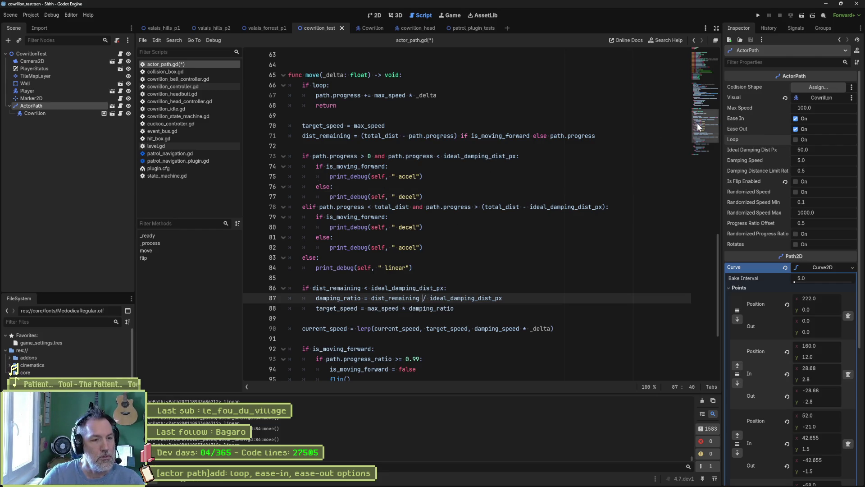
mouse_move(701, 123)
mouse_down()
mouse_move(702, 70)
mouse_move(700, 77)
mouse_up()
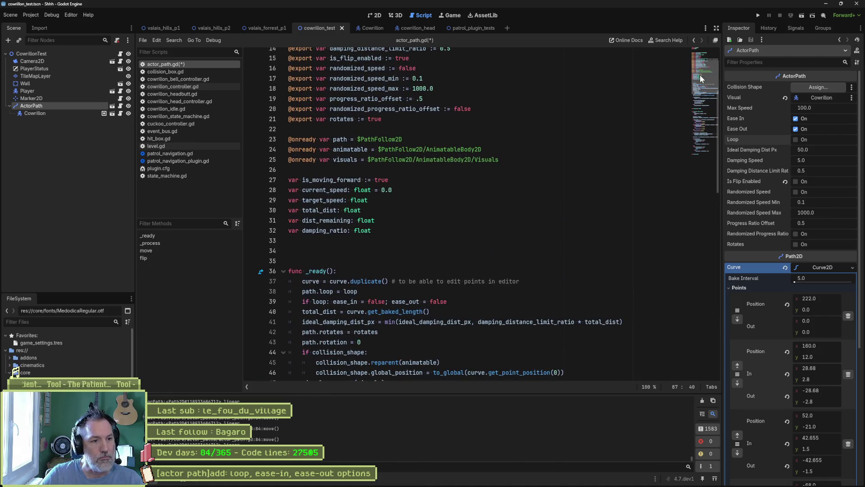
scroll(363, 233, up, 5)
scroll(415, 214, down, 6)
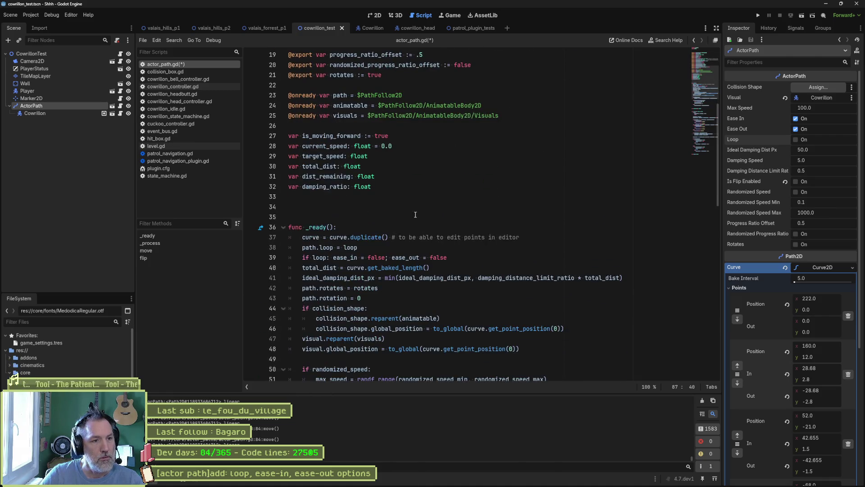
scroll(388, 208, up, 6)
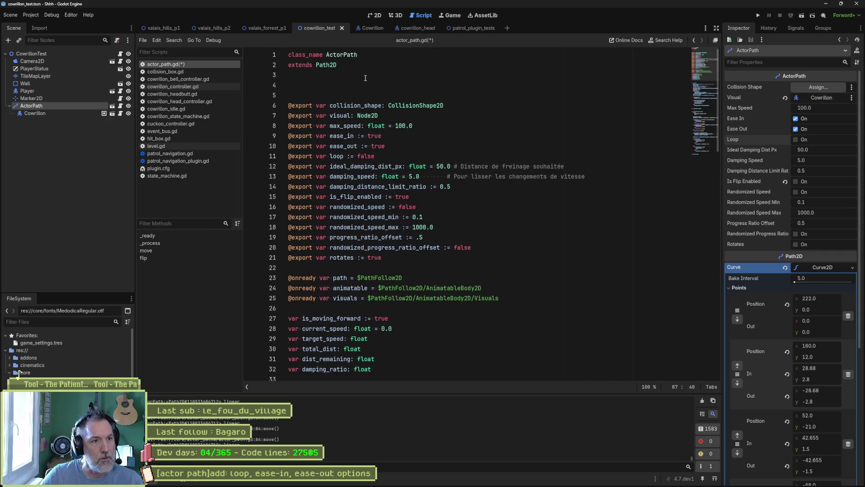
Declare enum SPEED_MODE { None, Accelerate, Decelerate, Linear } below extends Path2D
click(365, 77)
key(Down)
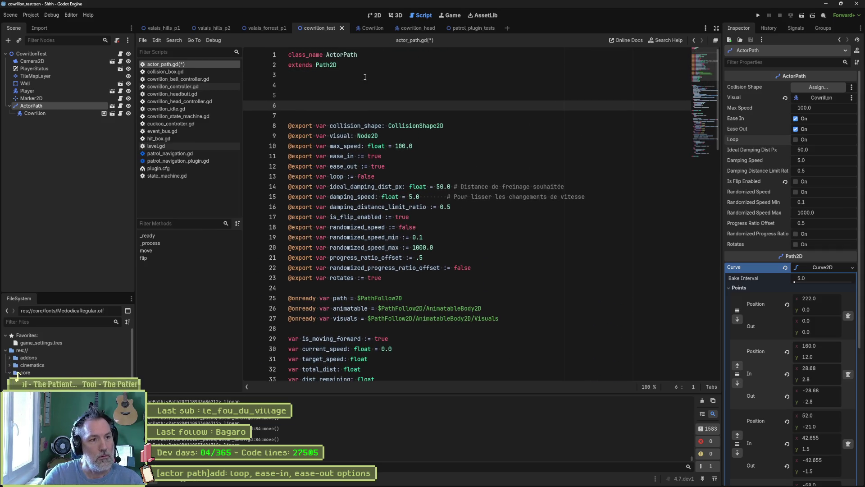
key(Return)
key(Return)
text(enum)
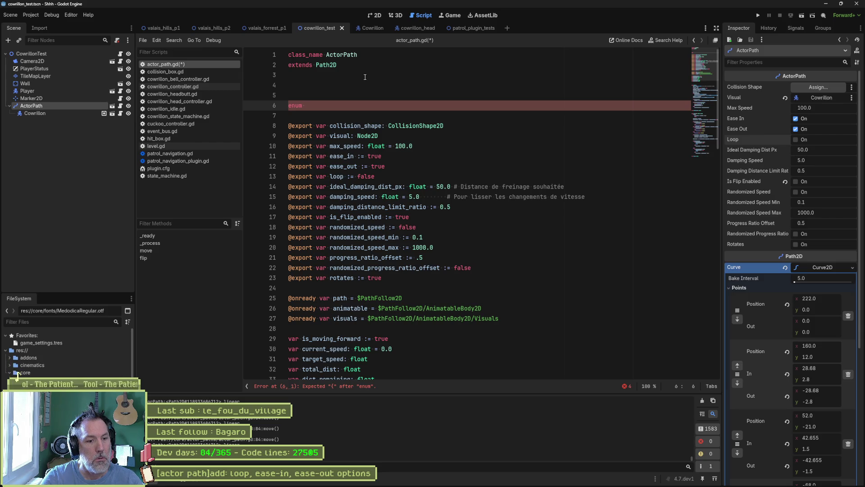
text(SPEE)
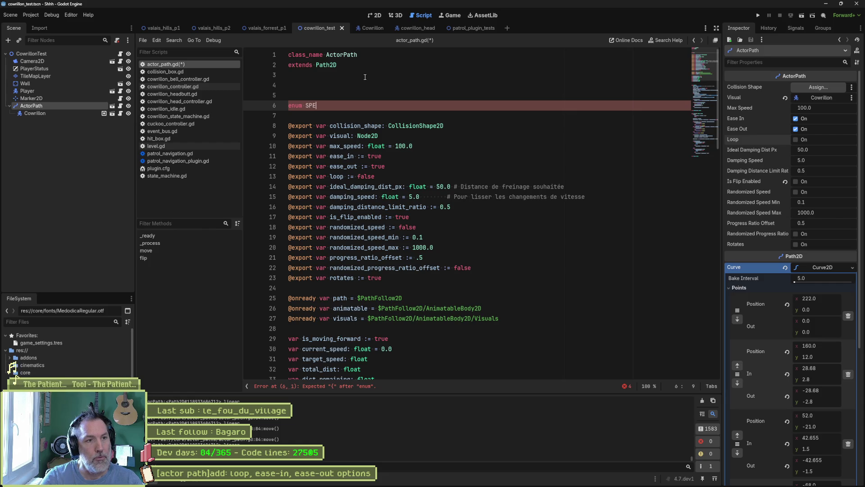
text(D_MODES)
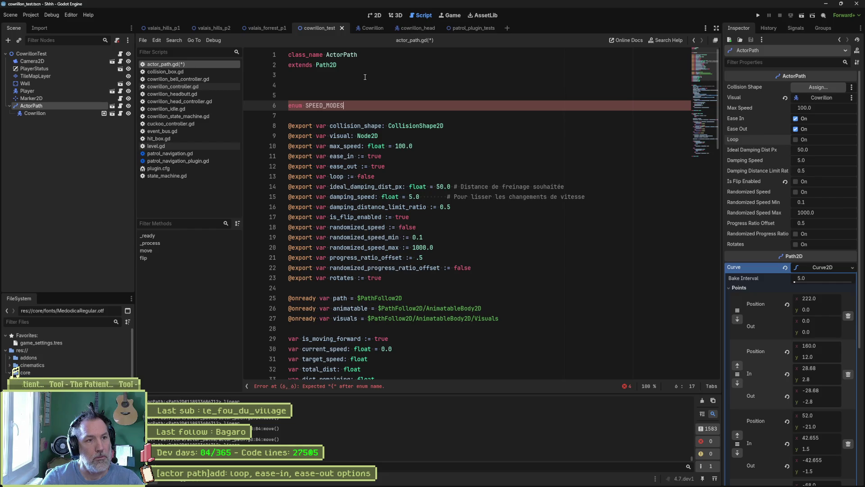
key(BackSpace)
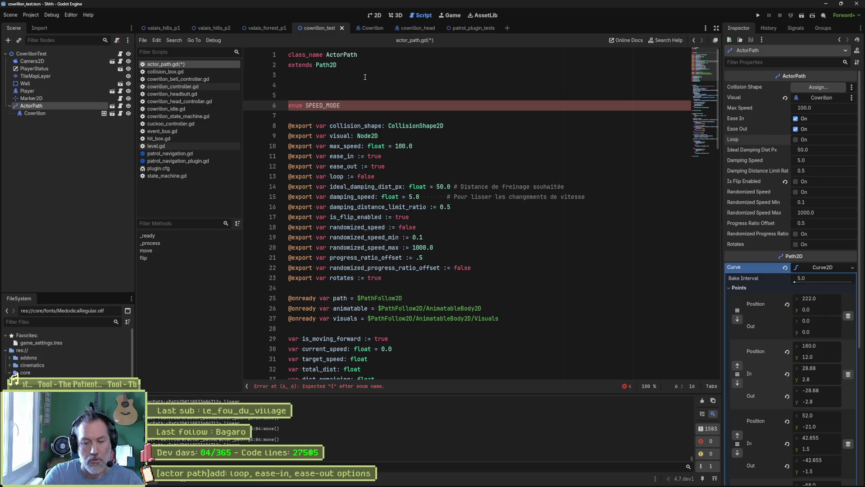
text({})
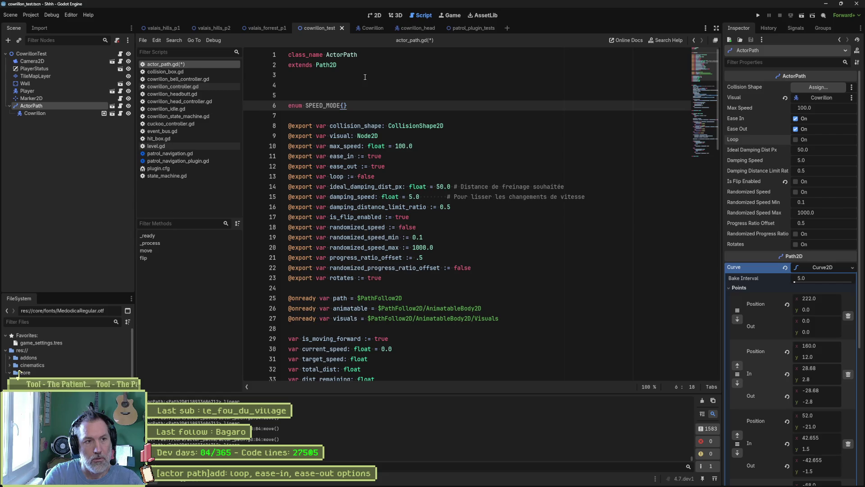
key(Return)
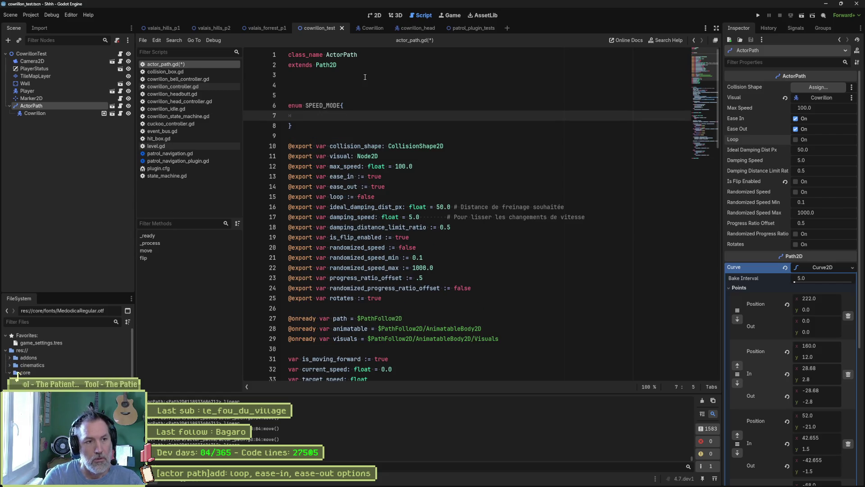
text(None,)
key(Return)
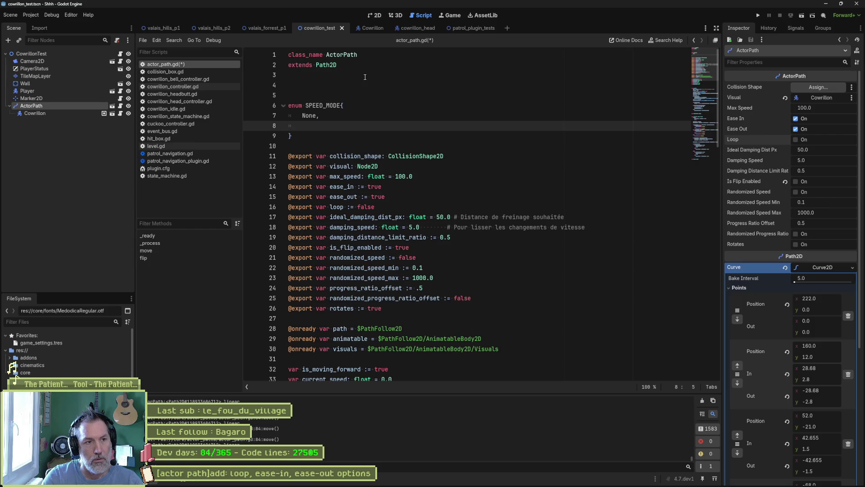
text(Accelerate,)
key(Return)
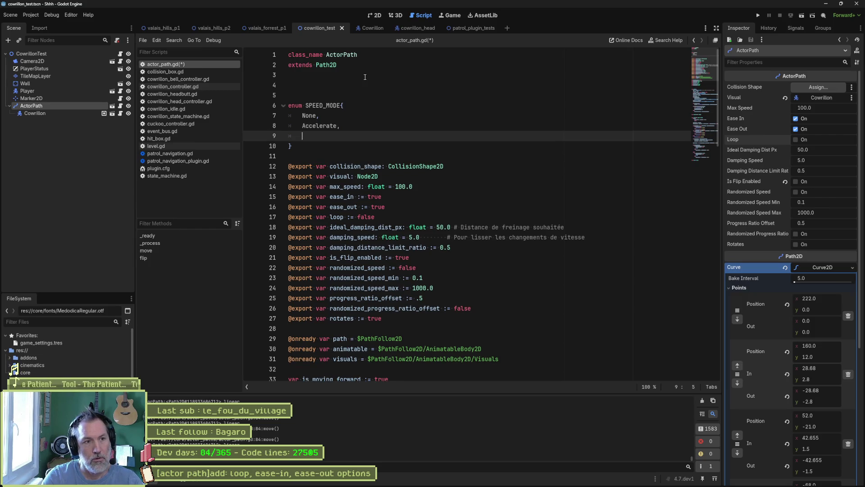
text(Decelerate,)
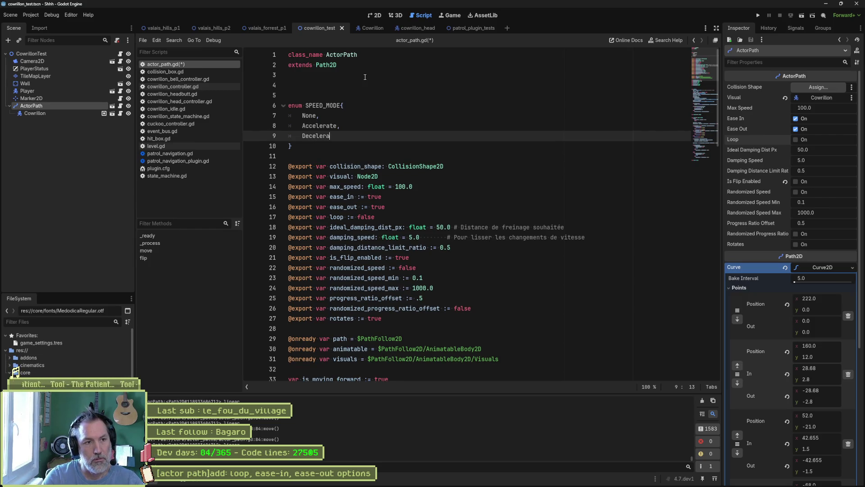
key(Return)
text(Linear)
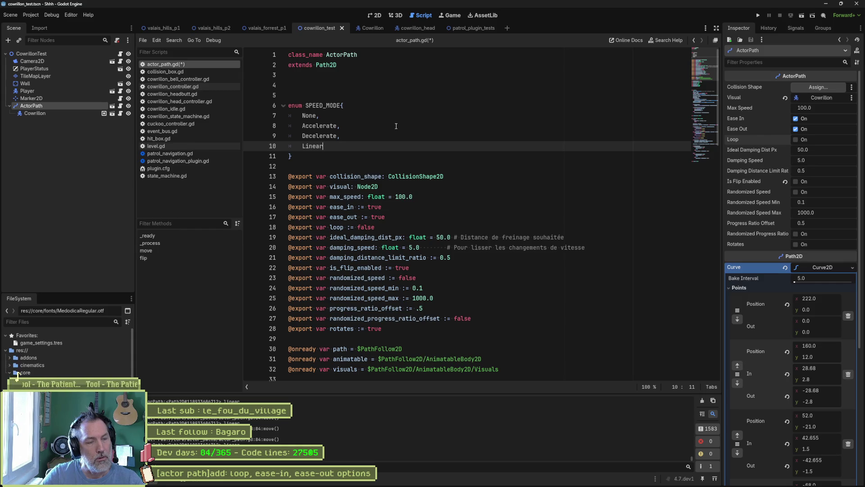
Add 'var speed_mode: SPEED_MODE' after the damping_ratio declaration
double_click(324, 105)
scroll(381, 270, down, 4)
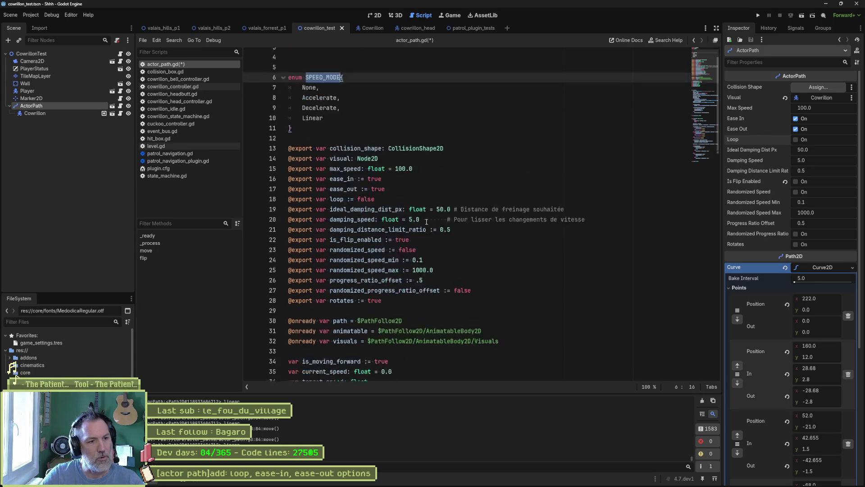
click(376, 319)
key(Return)
text(var )
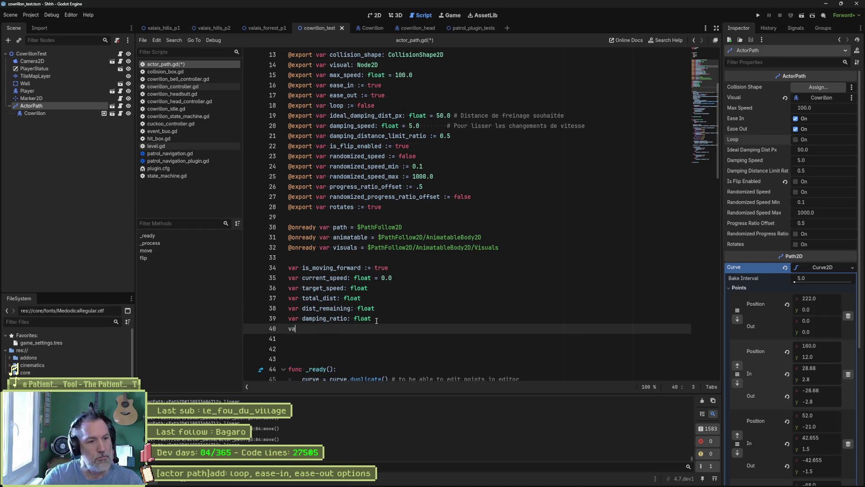
text(spee)
key(BackSpace)
key(BackSpace)
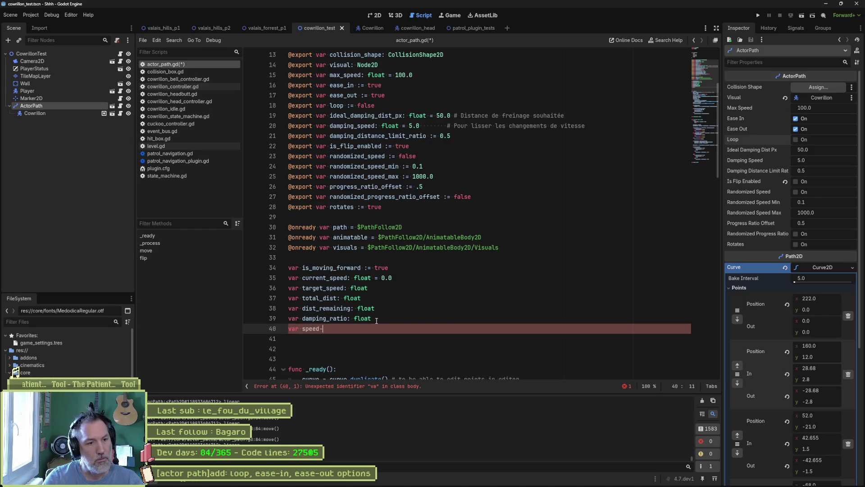
text(_mode: S)
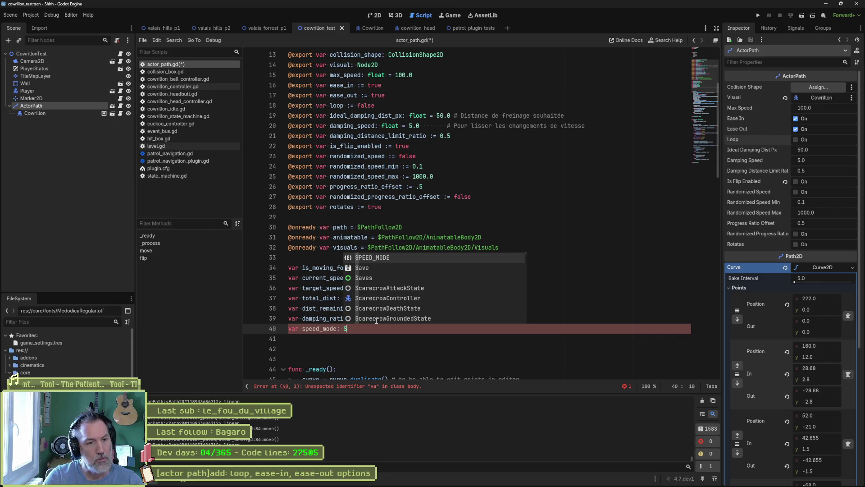
key(Return)
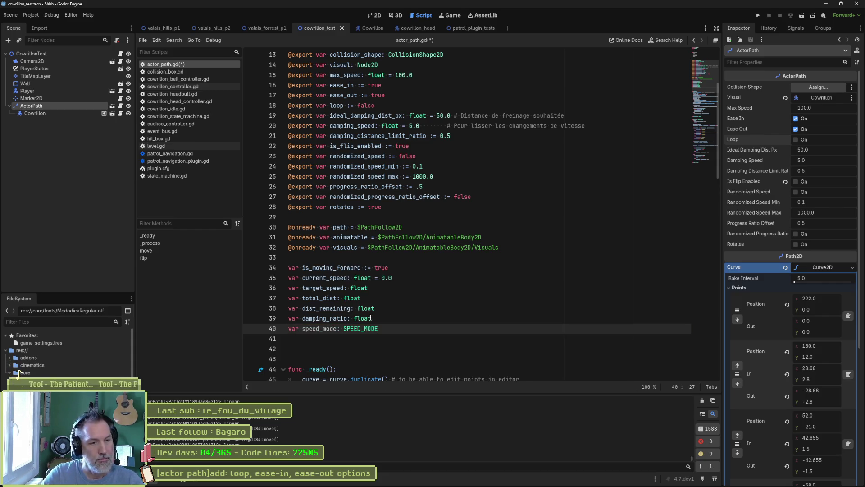
scroll(456, 302, down, 3)
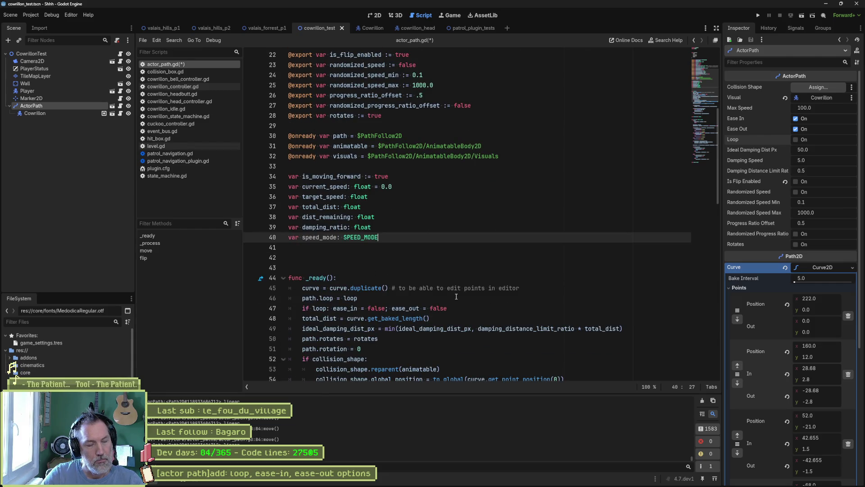
Add a speed_mode = SPEED_MODE line under the accel debug print, using autocomplete
scroll(458, 296, down, 12)
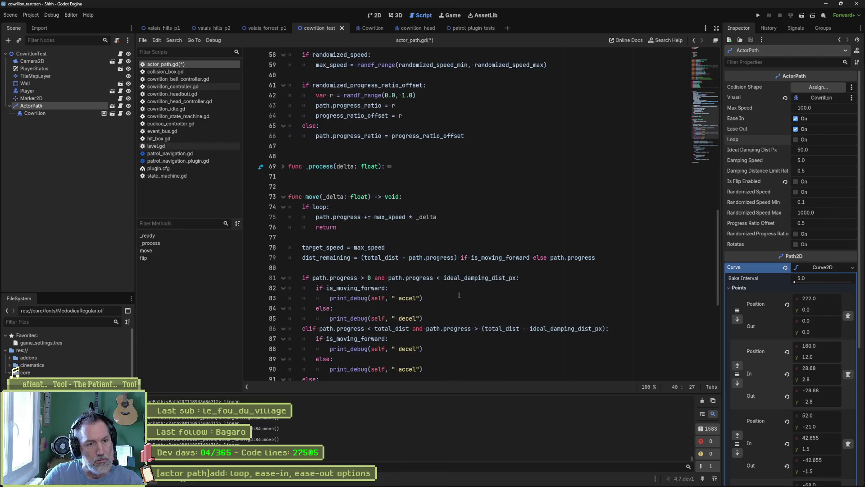
click(459, 294)
key(Return)
text(spe)
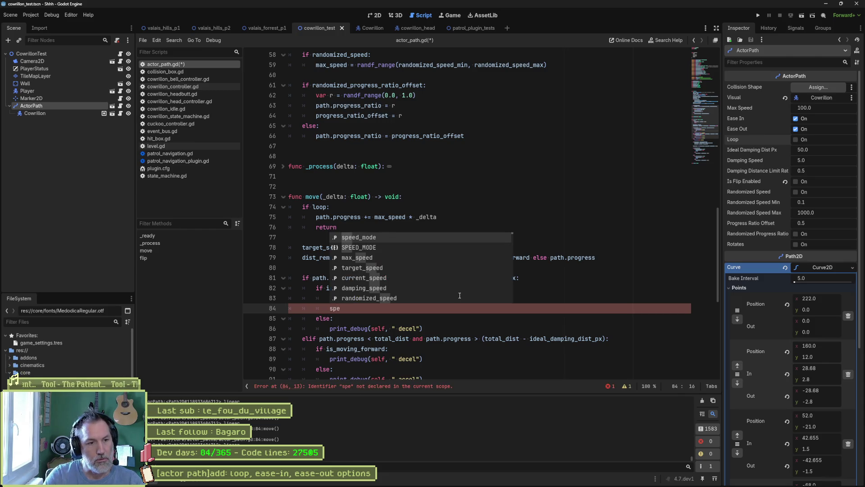
key(Return)
text(= S)
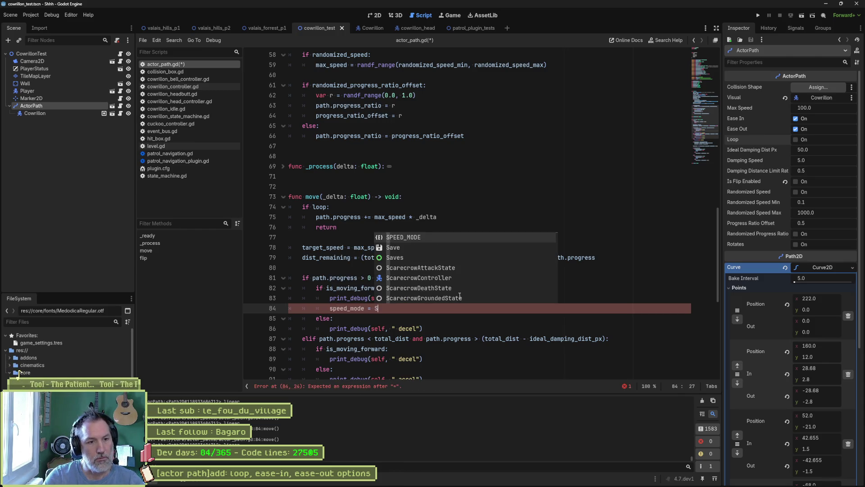
key(Return)
key(Return)
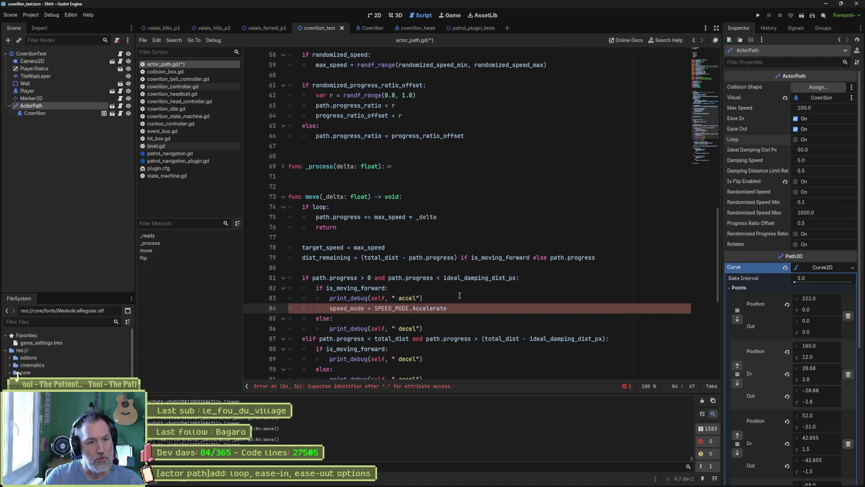
Paste the assignment under the decel debug print and change it to SPEED_MODE.Decelerate
click(448, 332)
key(Return)
text(speed_mode = SPEED_MODE.Accelerate)
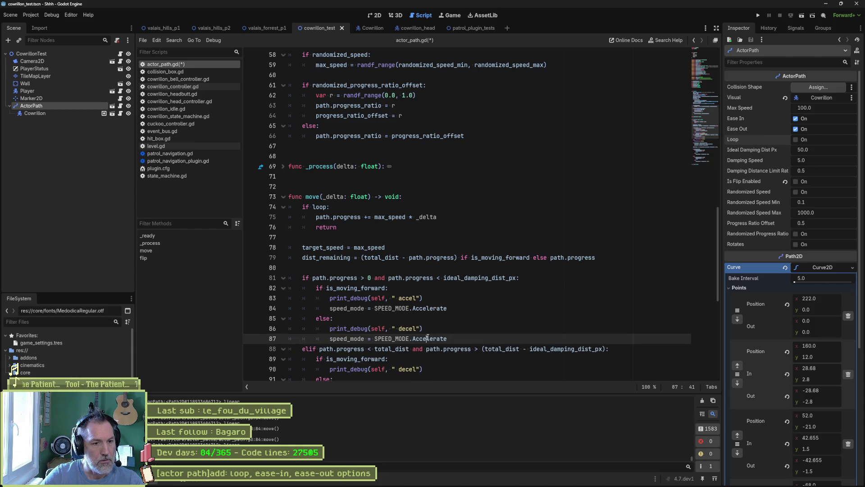
key(ctrl+BackSpace)
text(de)
click(458, 268)
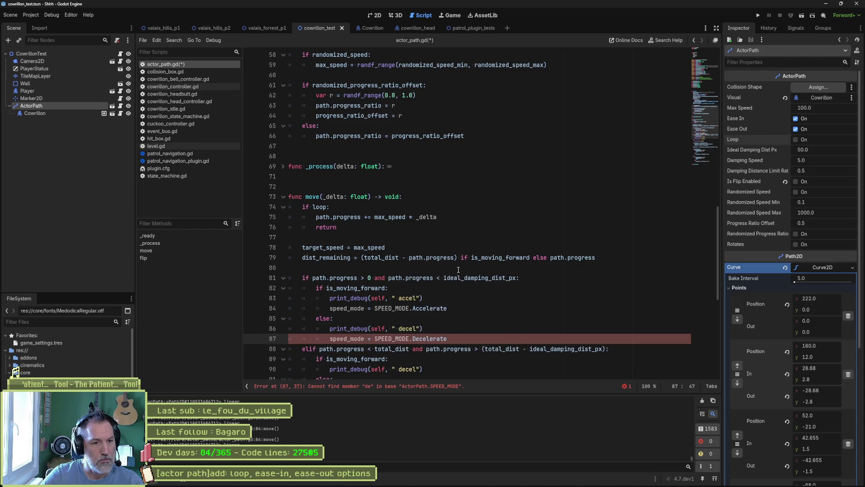
Delete the debug print lines from the first branch of move()
scroll(469, 291, down, 2)
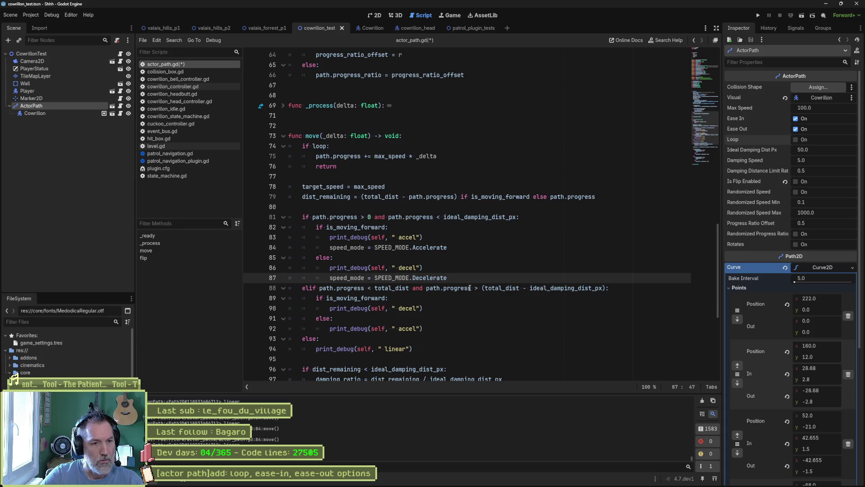
click(434, 236)
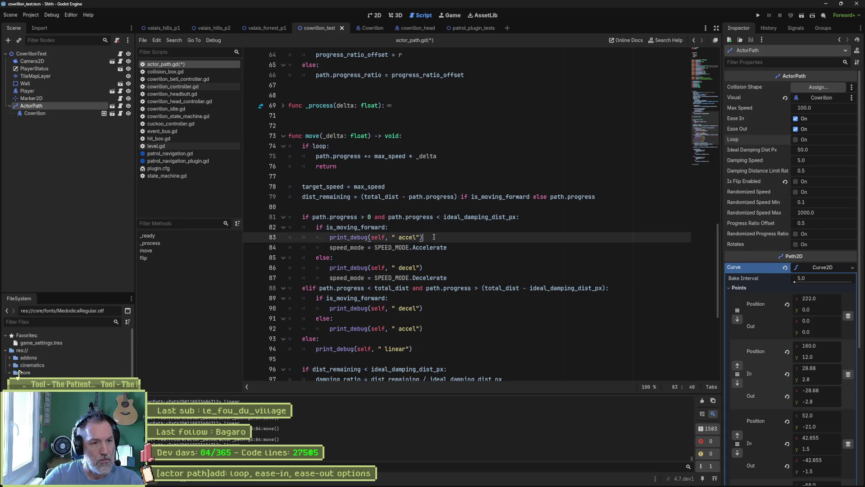
key(ctrl+shift+k)
key(Down)
key(Down)
key(ctrl+shift+k)
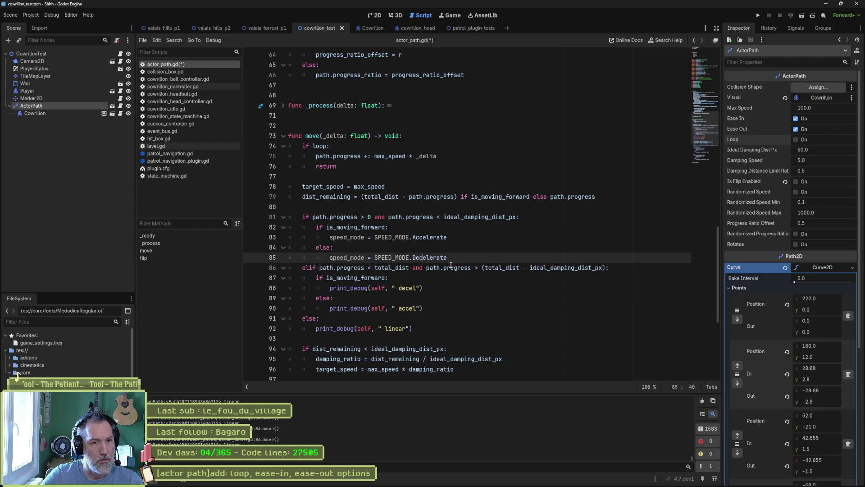
Replace the second branch's accel and decel debug prints with the Accelerate and Decelerate assignments
drag(461, 238, 462, 230)
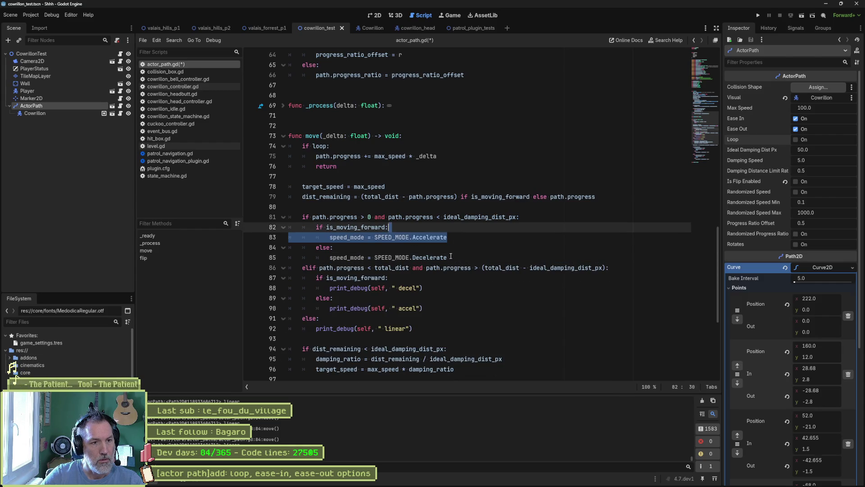
click(428, 289)
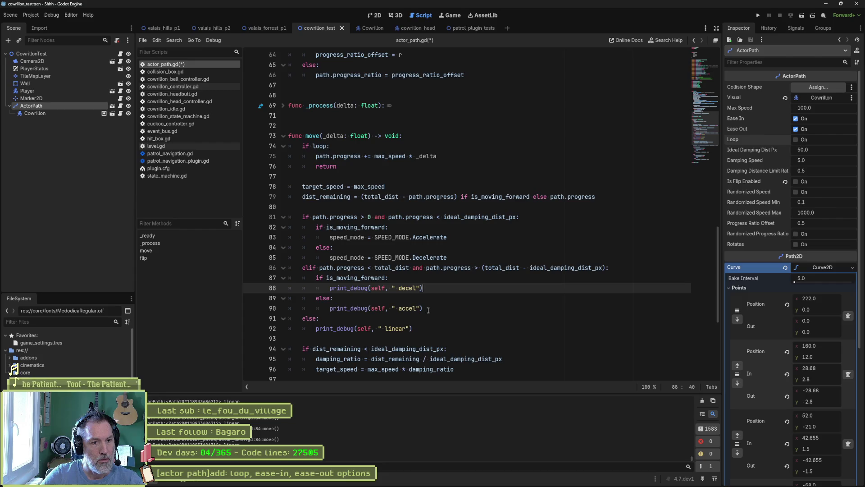
drag(449, 238, 448, 230)
key(ctrl+c)
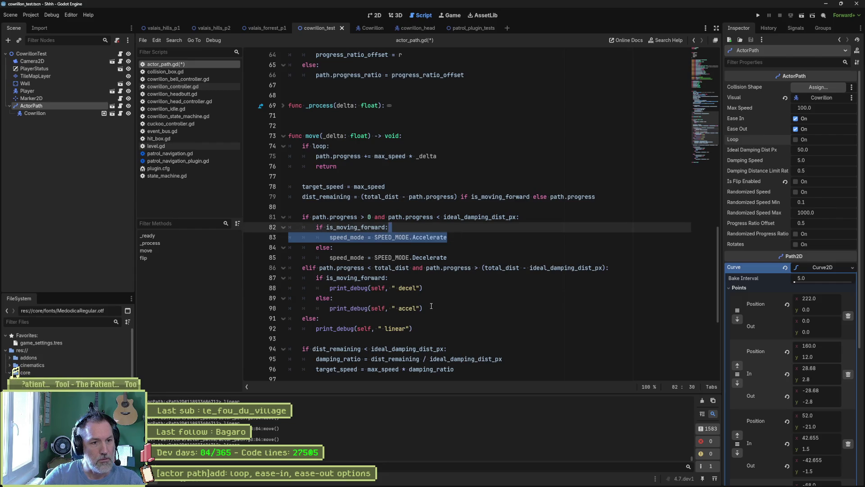
drag(432, 309, 431, 303)
key(ctrl+v)
drag(453, 258, 453, 253)
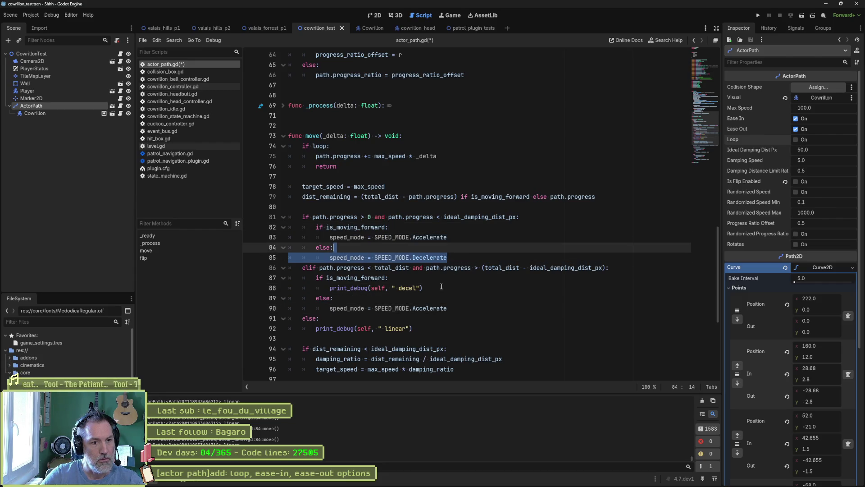
key(ctrl+c)
drag(441, 288, 442, 279)
key(ctrl+v)
Replace the linear debug print with speed_mode = SPEED_MODE.Linear
drag(456, 309, 456, 303)
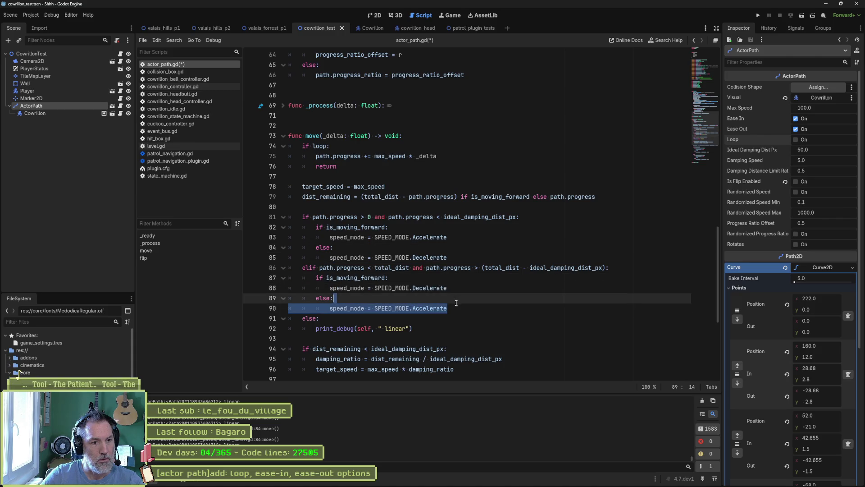
key(ctrl+c)
drag(429, 328, 429, 322)
key(ctrl+v)
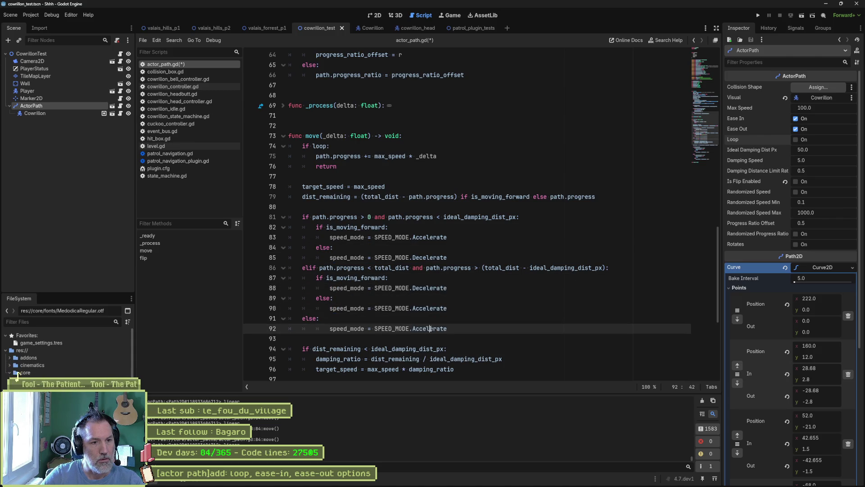
double_click(424, 328)
key(BackSpace)
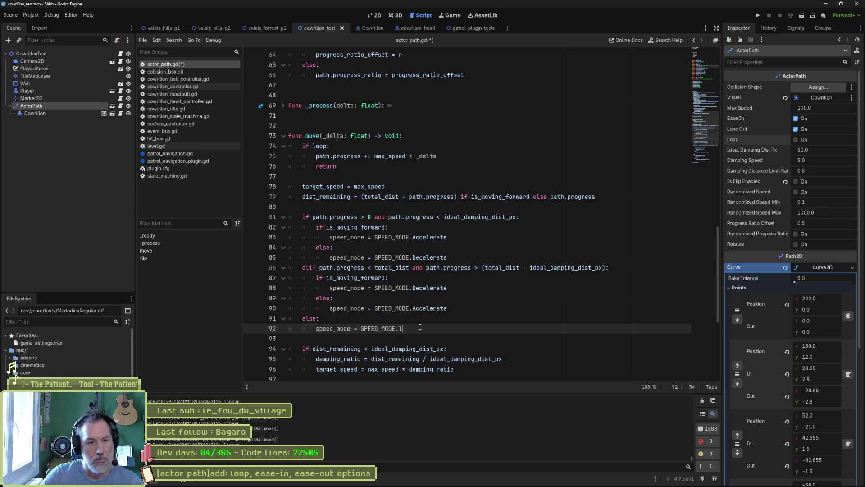
text(l)
double_click(440, 259)
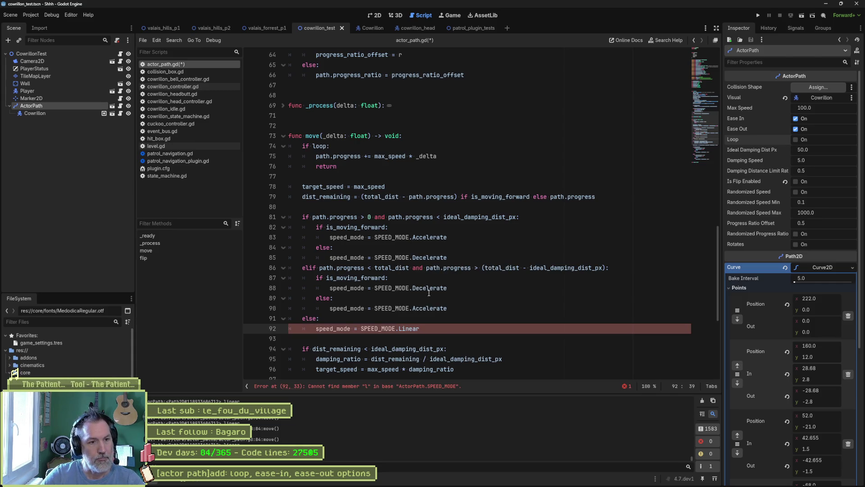
Review the else branch and elif condition, then go to the damping condition on line 94
shift+click(430, 317)
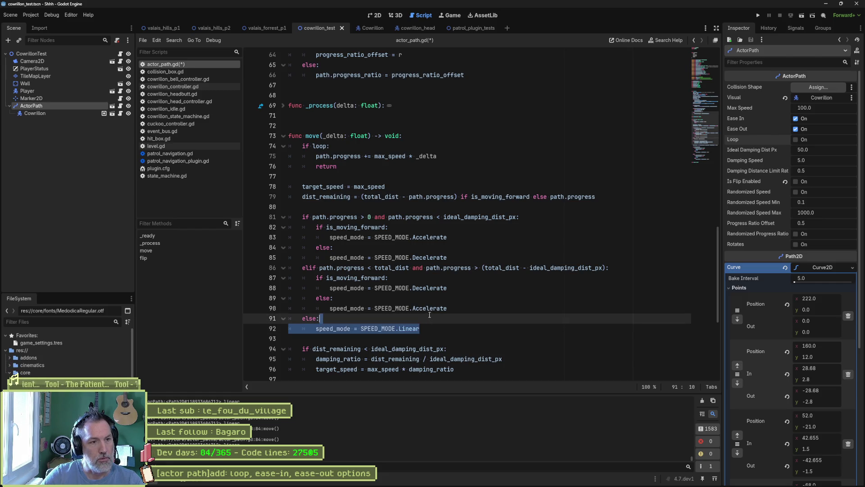
click(484, 276)
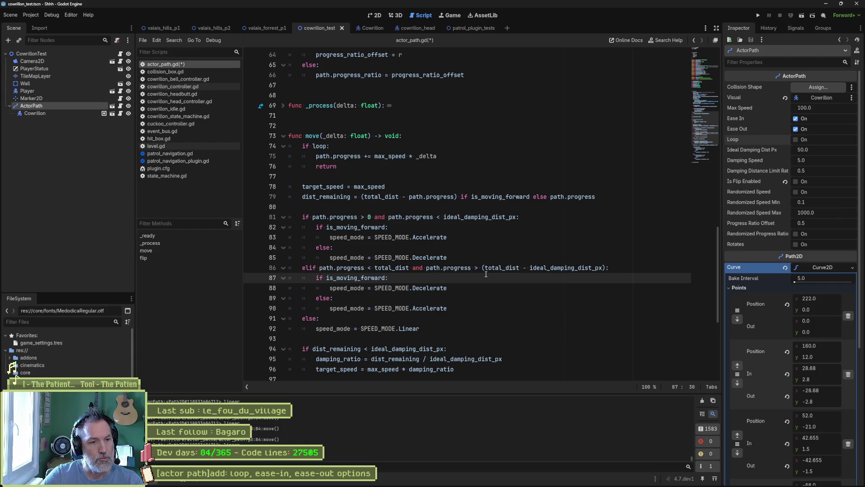
scroll(465, 269, down, 3)
click(463, 260)
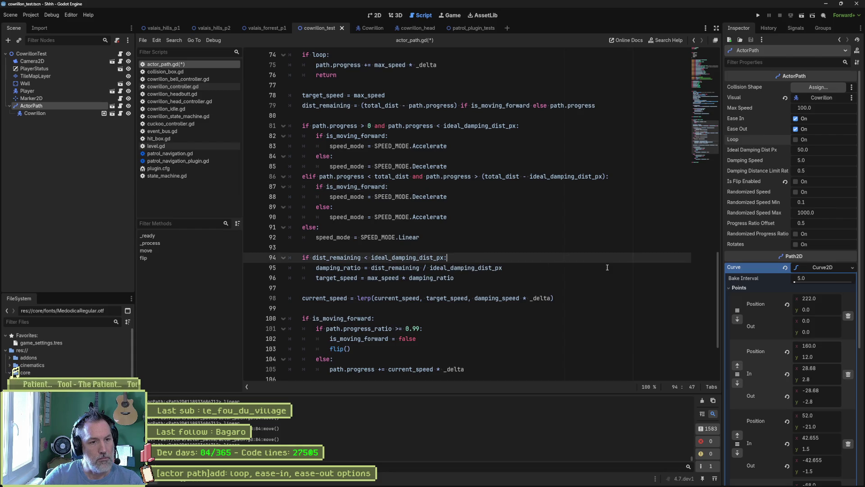
Write 'if speed_mode == SPEED_MODE.Accelerate and ease_in' under the dist_remaining check
key(Return)
text(if s)
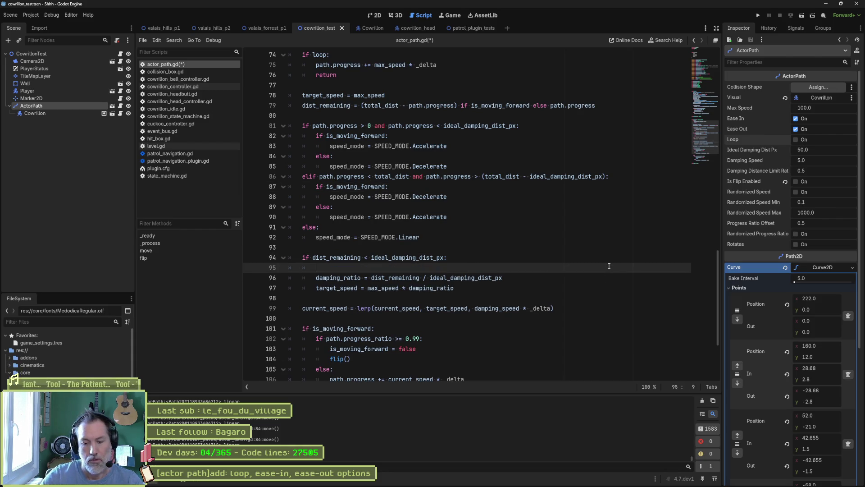
text(p)
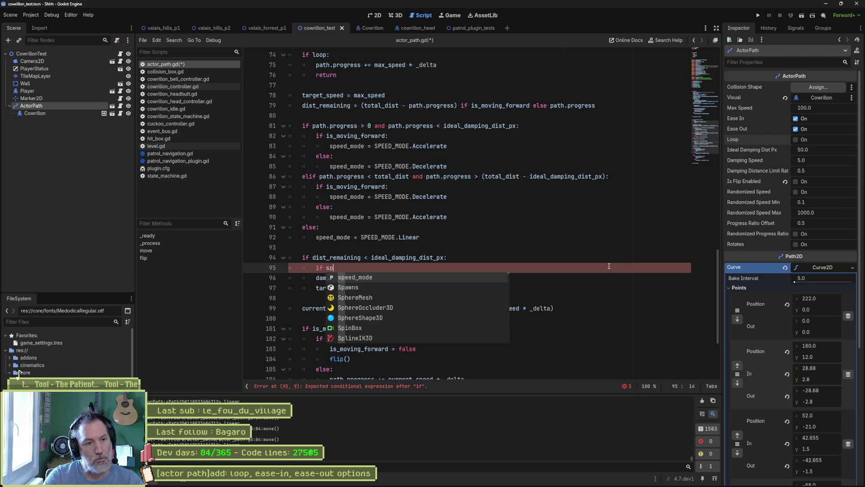
key(Return)
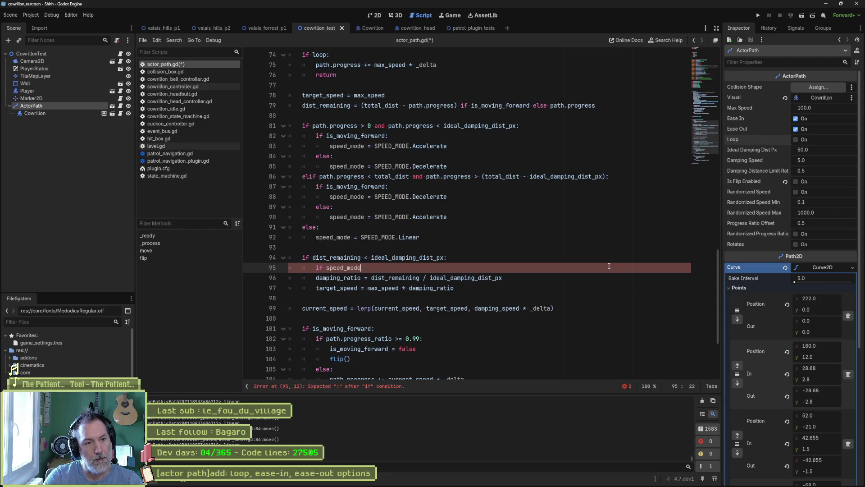
text(==)
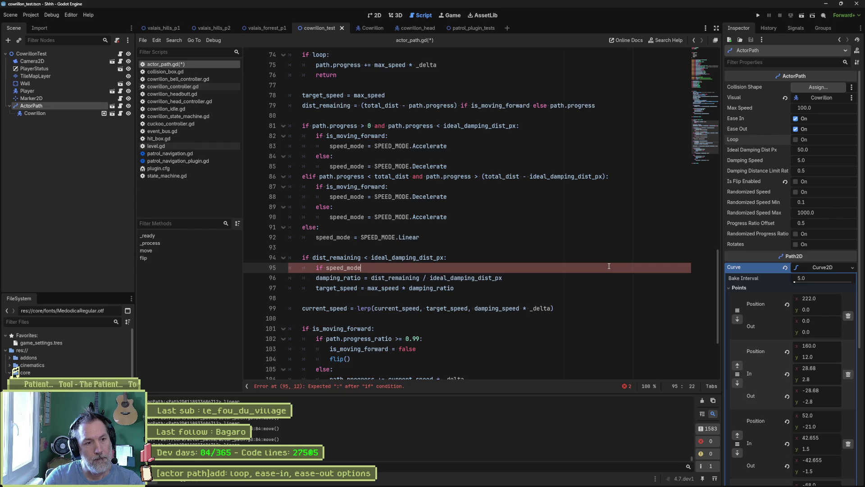
text( SPEED_MODE.a)
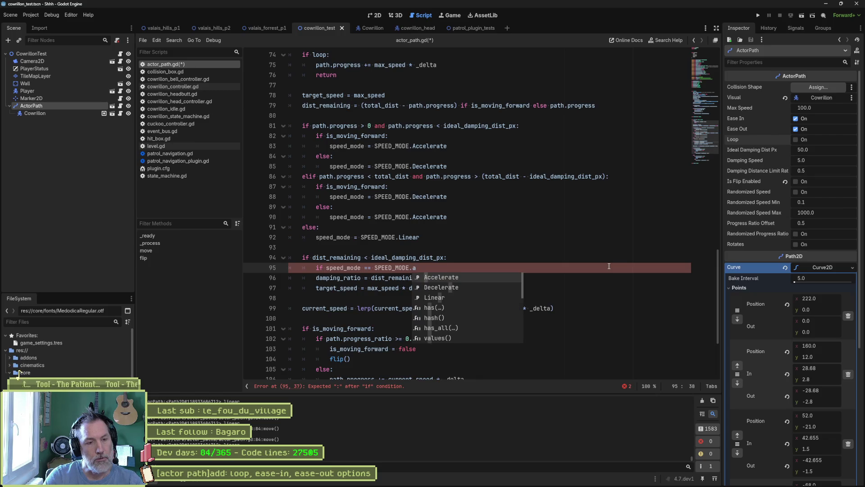
key(Return)
text(and i)
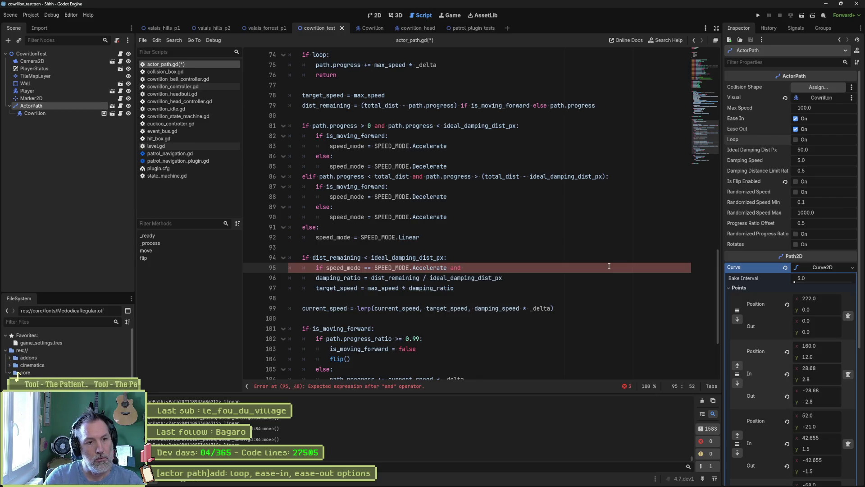
text(s_m)
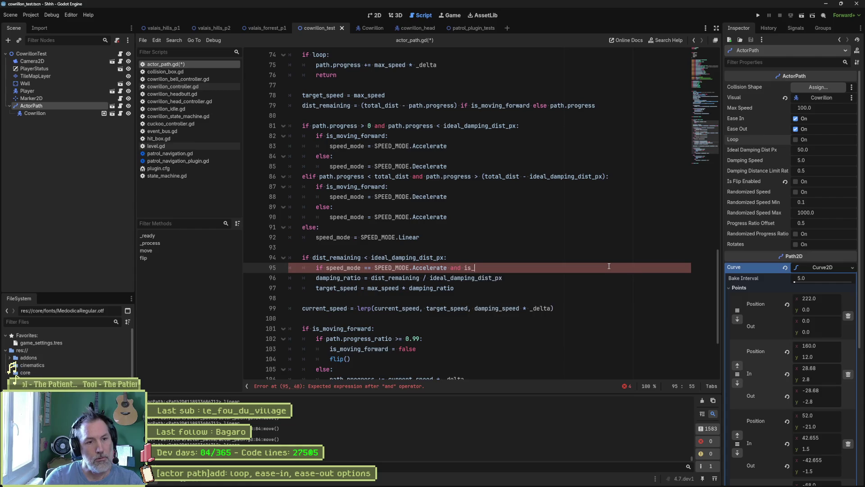
key(Return)
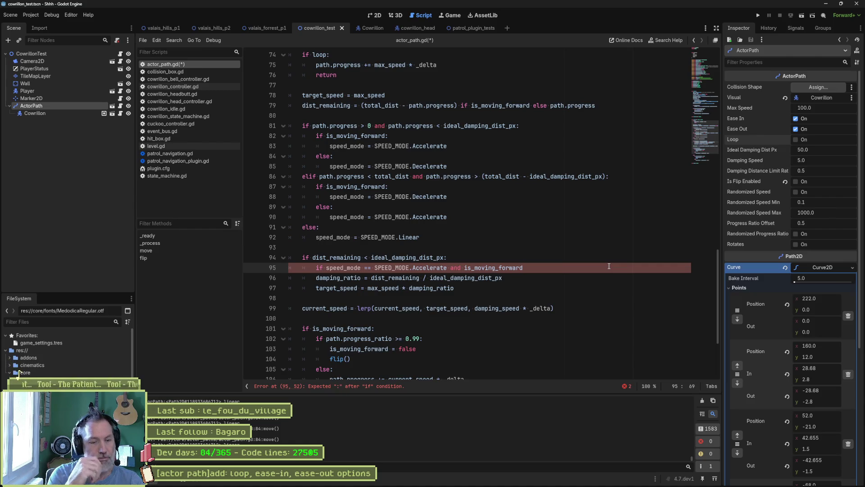
key(ctrl+BackSpace)
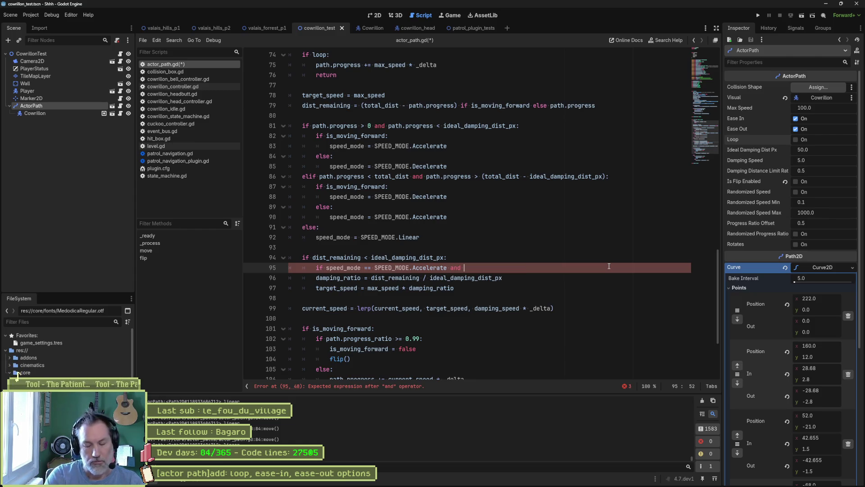
text(ease_in :)
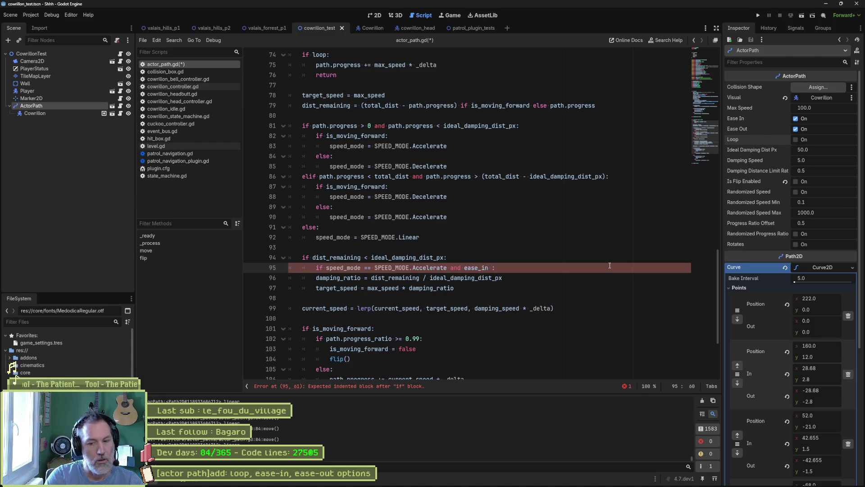
Continue the condition with '\' and 'or' on a new line, selecting the first condition to reuse
text(|)
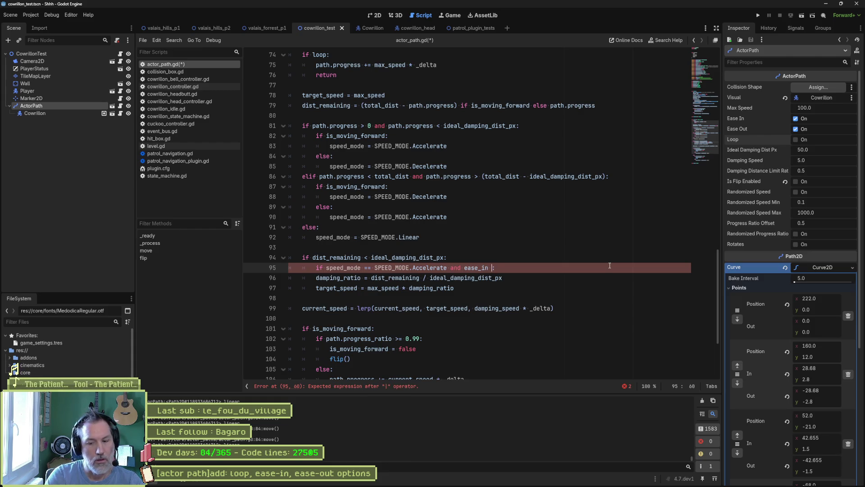
key(BackSpace)
text(\)
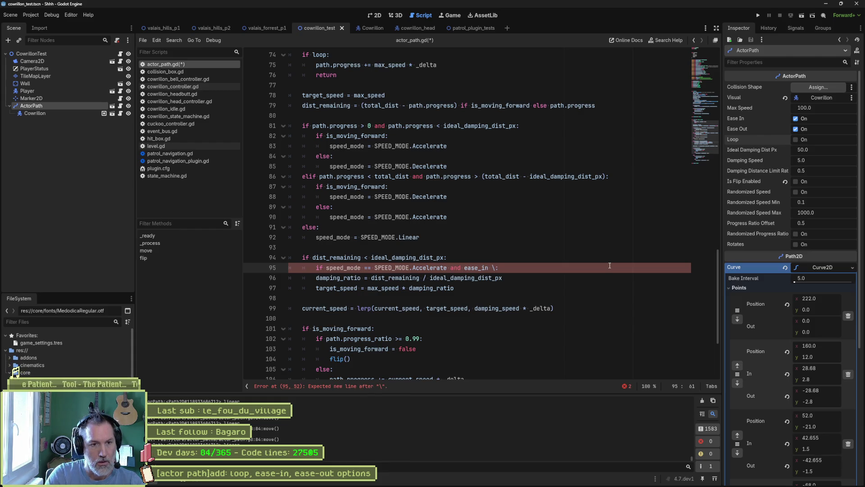
key(Return)
text(or:)
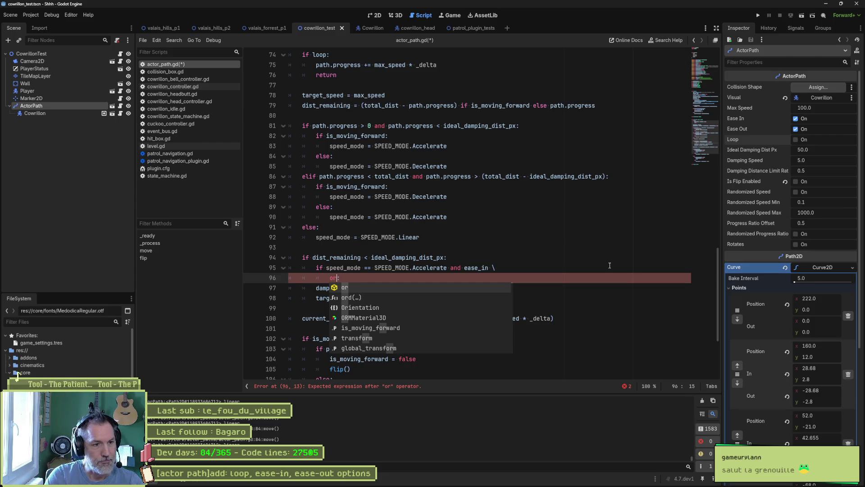
key(Escape)
key(Up)
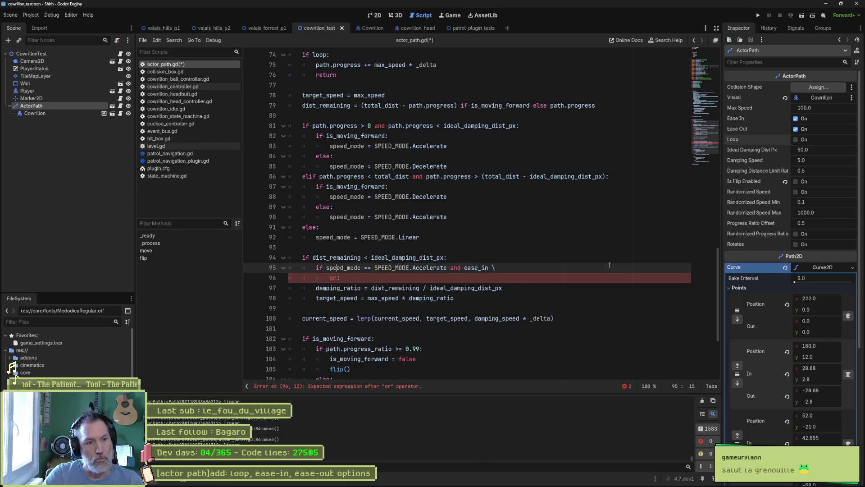
key(shift+End)
key(shift+Left)
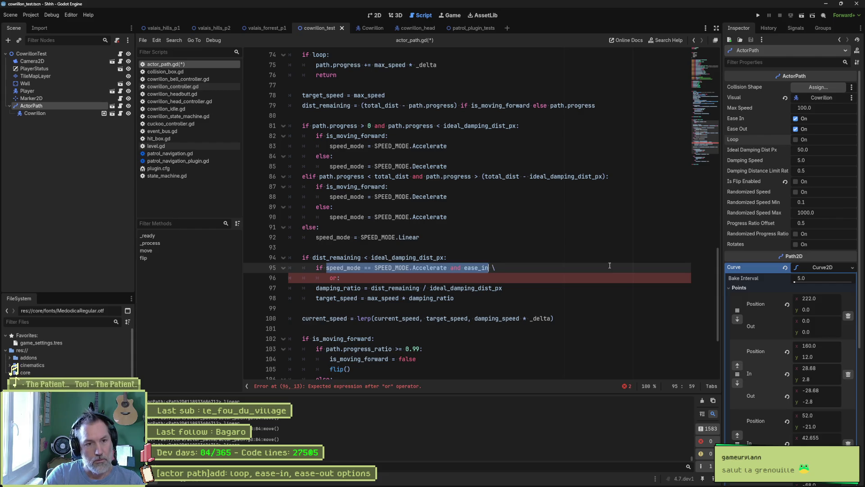
key(Down)
Paste the condition after 'or' with a closing colon, moving 'or' to the end of line 95
key(ctrl+v)
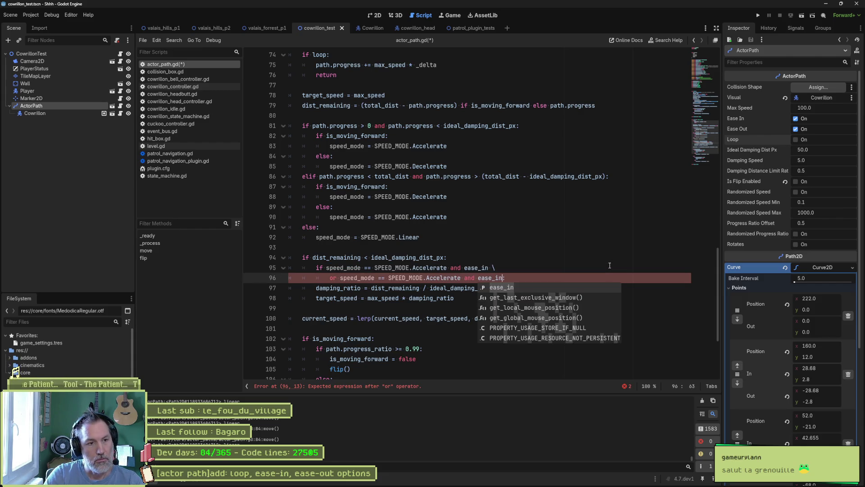
text(:)
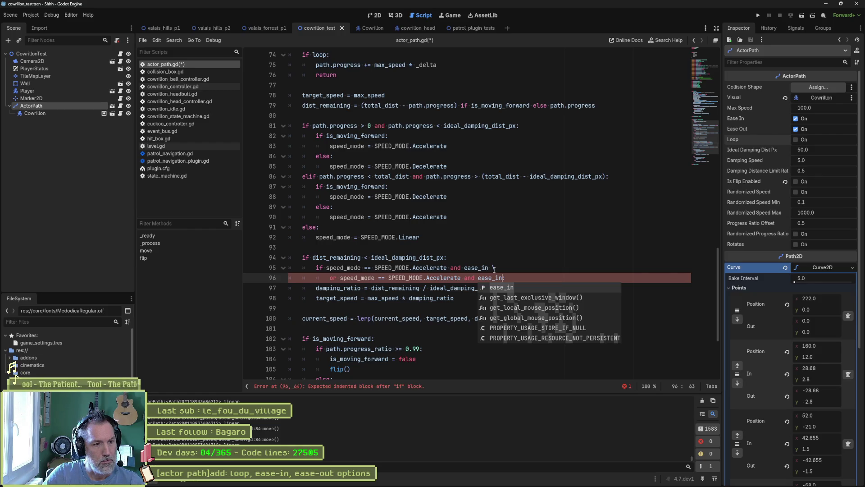
click(330, 278)
text(or)
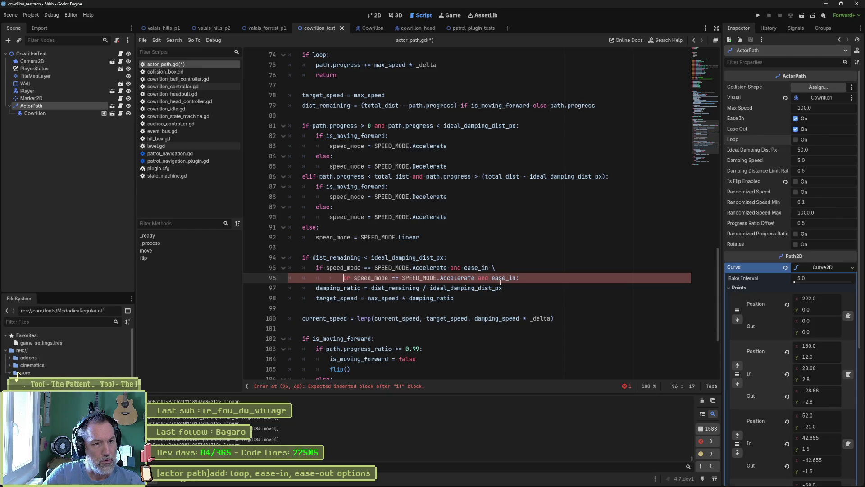
click(492, 268)
text(or\)
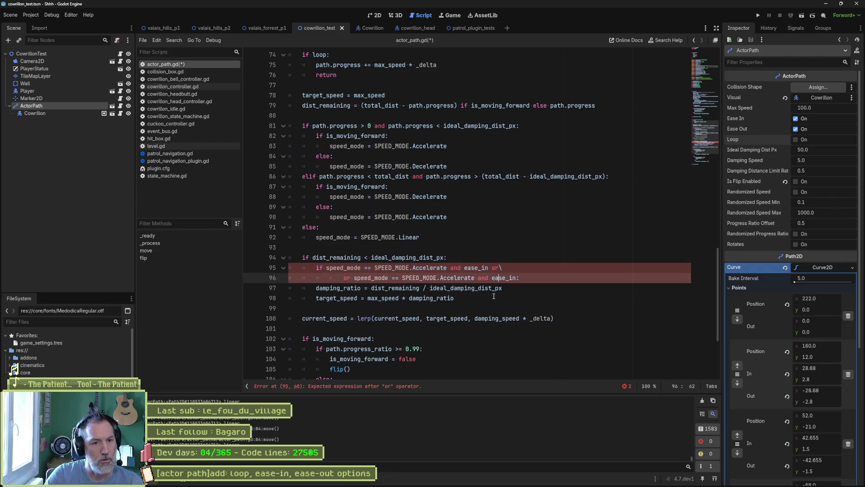
key(BackSpace)
key(BackSpace)
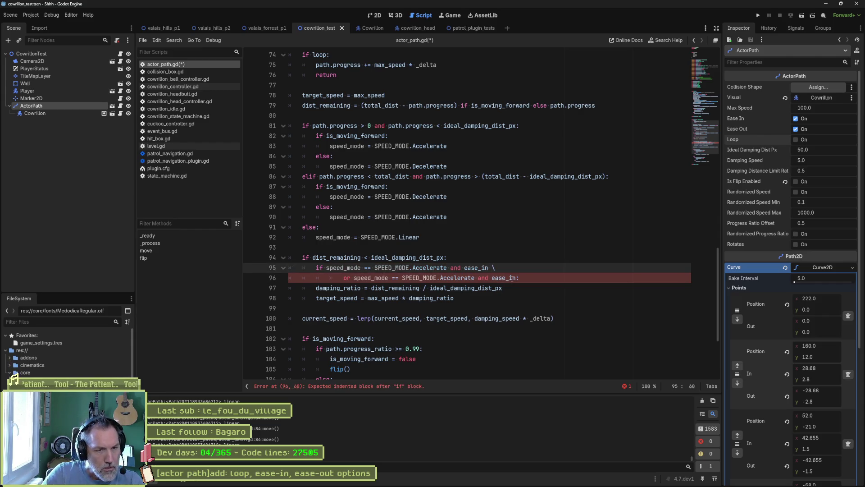
Change the second condition to SPEED_MODE.Decelerate and ease_out
key(Down)
key(End)
key(Left)
key(BackSpace)
key(BackSpace)
text(out)
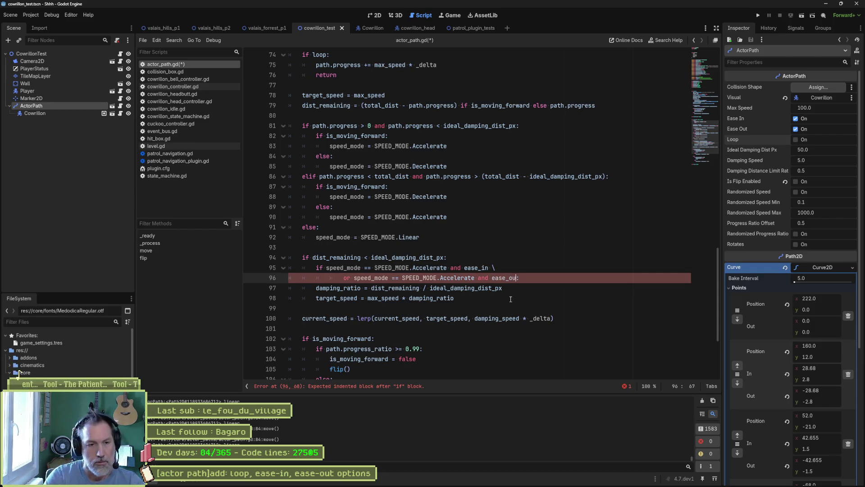
double_click(457, 276)
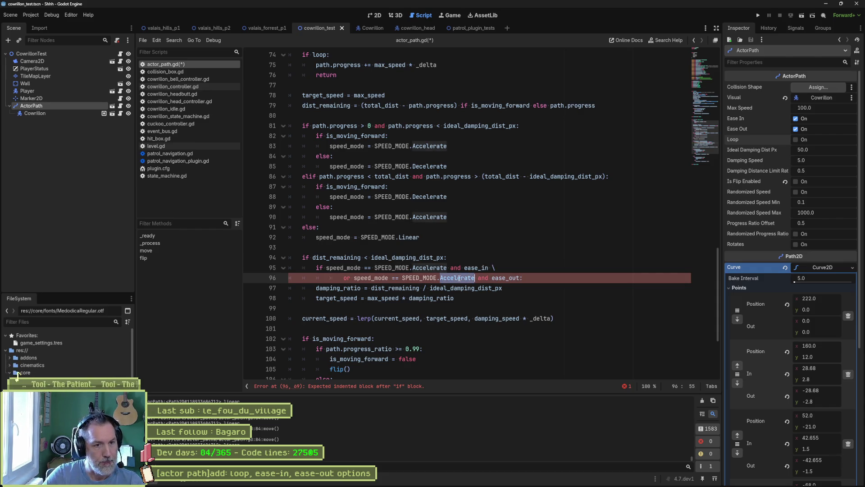
text(de)
click(469, 287)
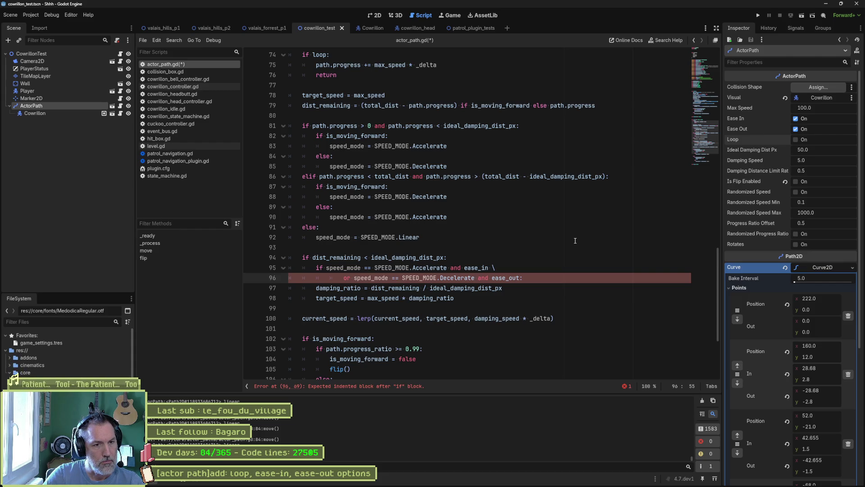
Join both conditions onto line 95, wrap each in parentheses, and indent the damping lines
click(503, 267)
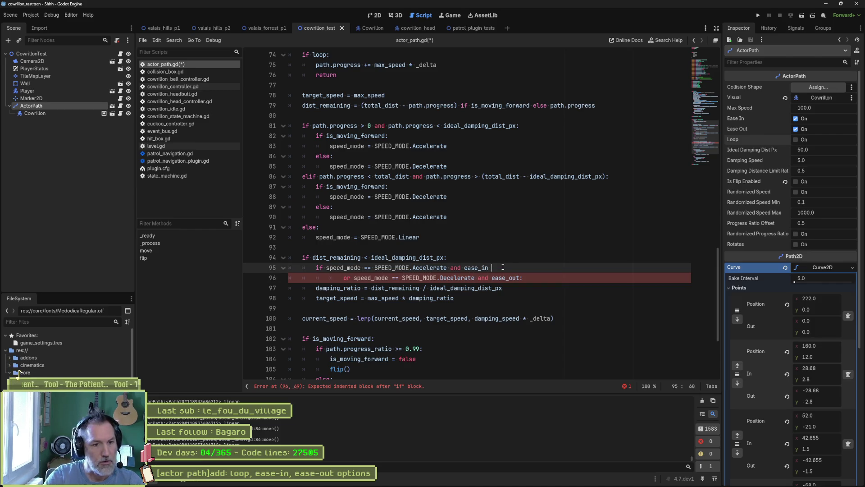
key(Delete)
key(Delete)
key(Delete)
key(Right)
key(Right)
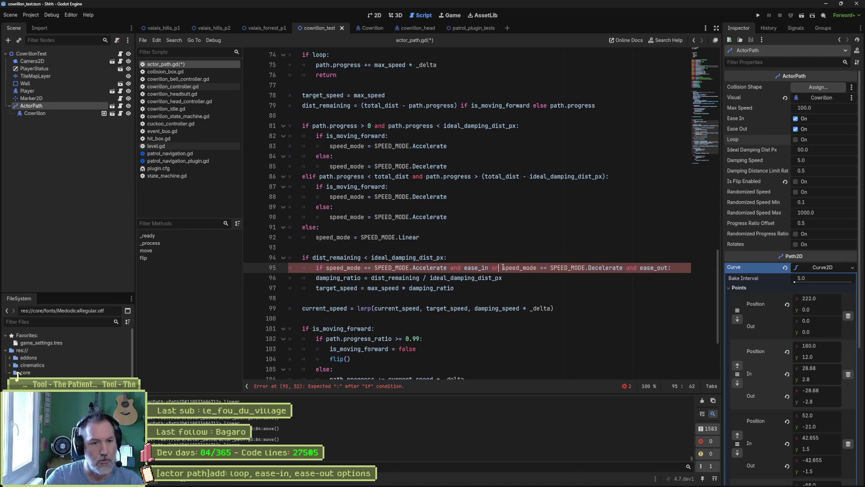
click(327, 267)
text(()
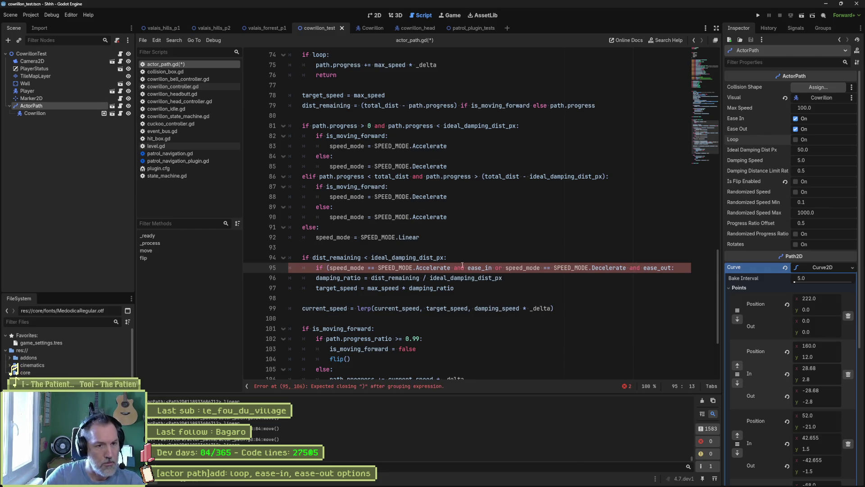
text())
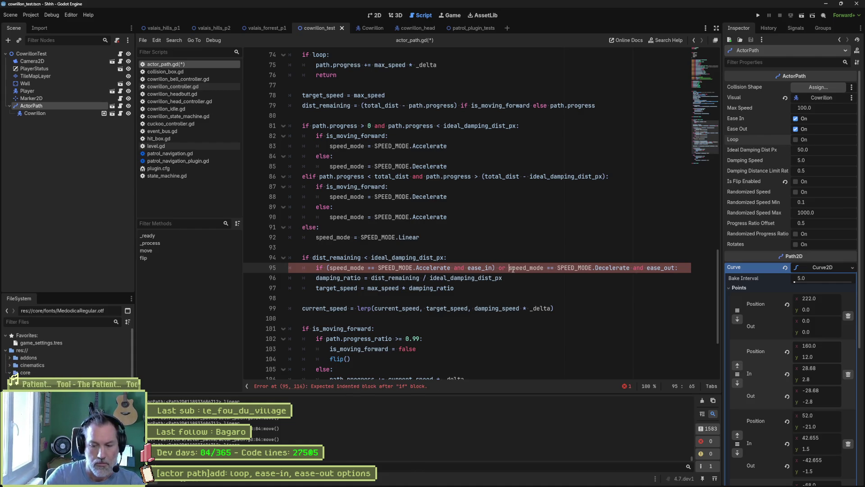
text(()
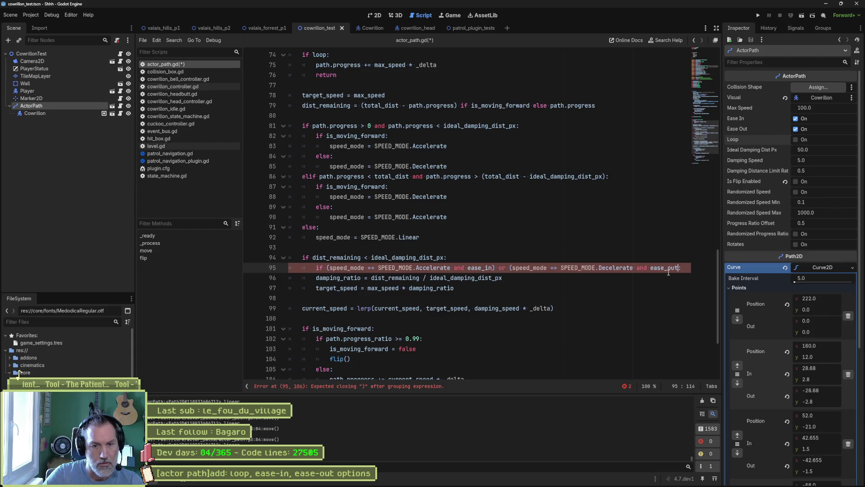
text())
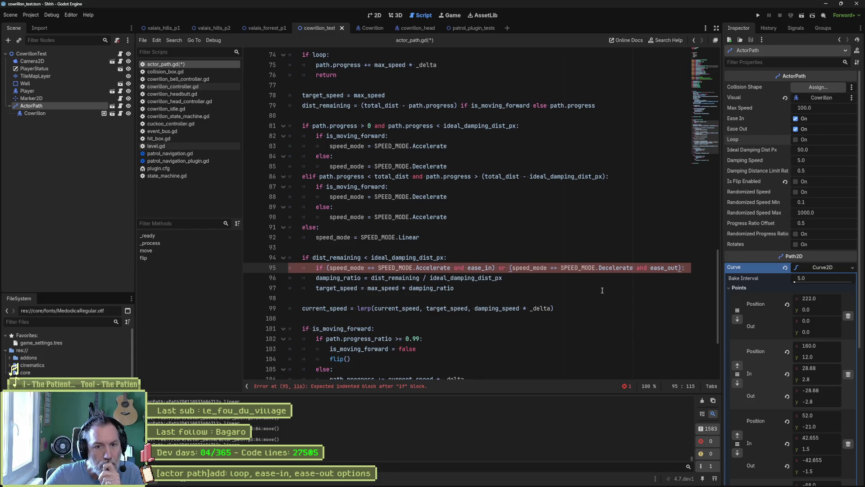
drag(318, 278, 322, 288)
key(Tab)
Run the scene with F6, toggle Ease In on the ActorPath, and restart to test damping
click(474, 249)
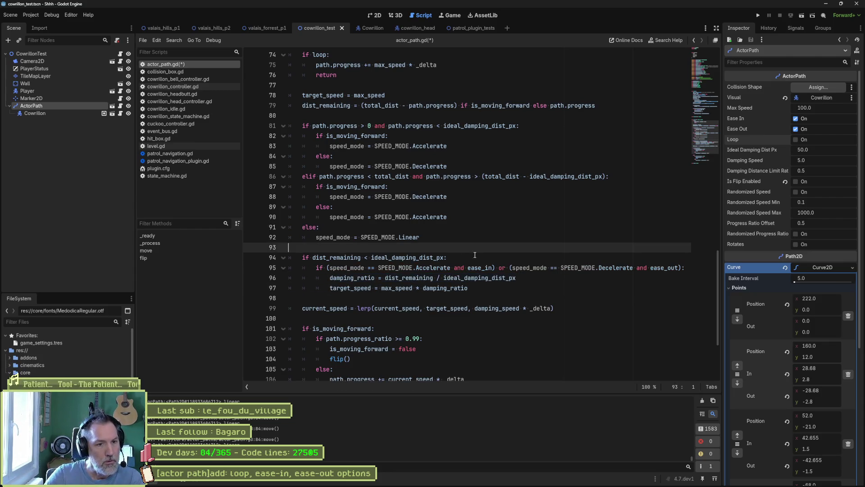
key(F6)
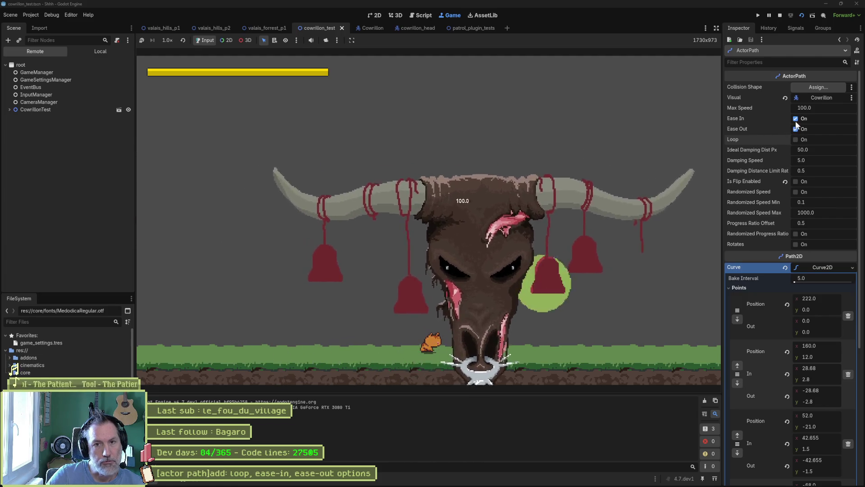
click(795, 118)
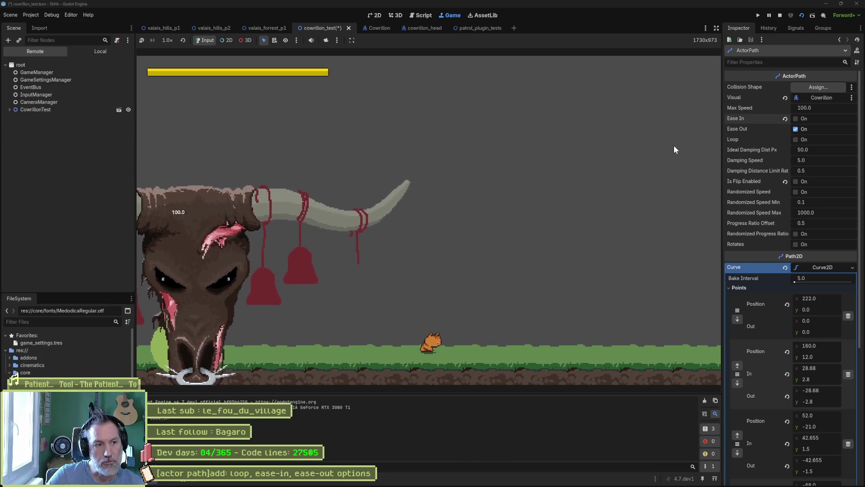
key(F5)
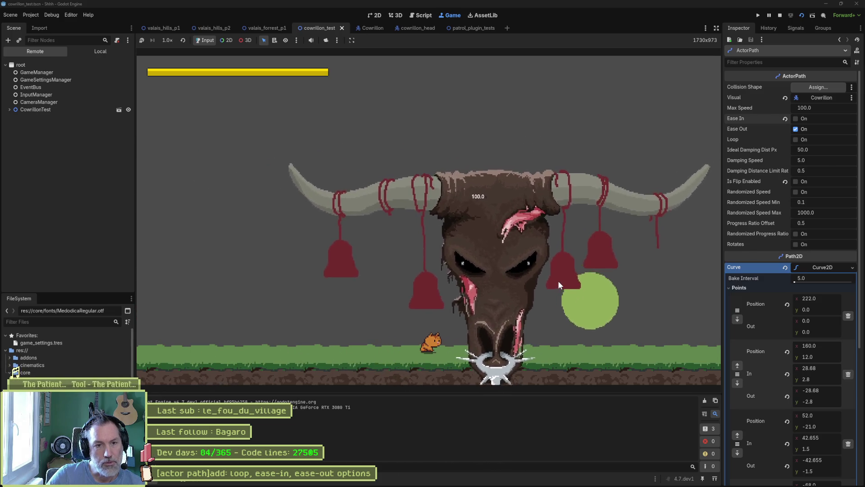
key(F8)
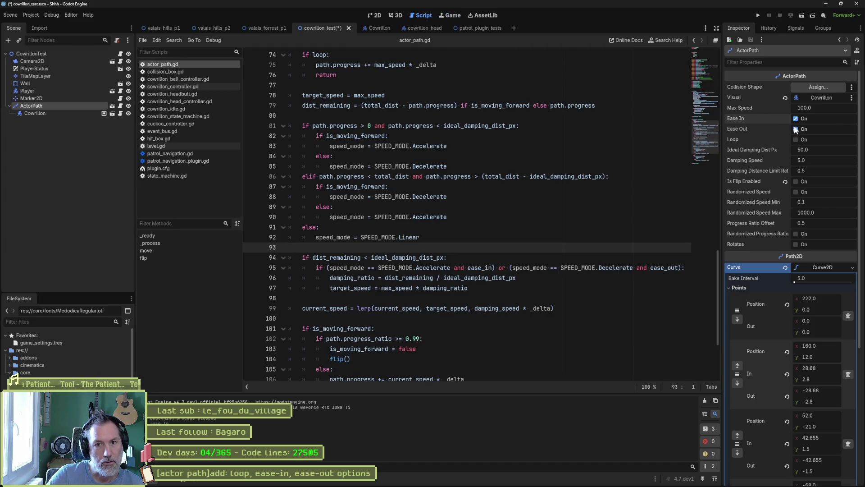
Turn off Ease Out and run the scene again to test it
click(795, 129)
key(F6)
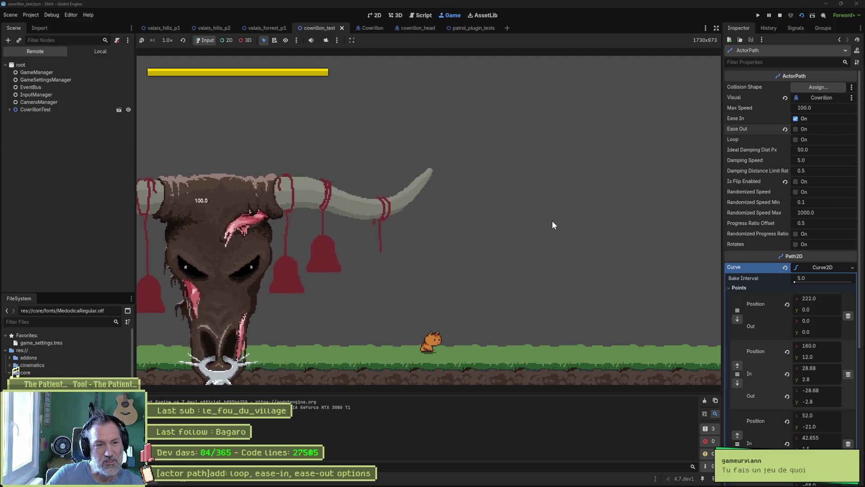
key(F8)
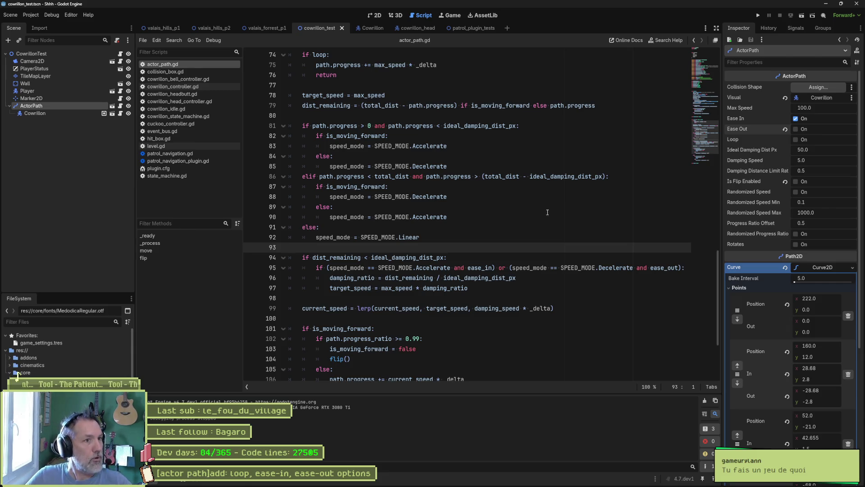
Switch to valais_hills_p1, change Spawn from SpawnDebug3 to SpawnStart, and run the level
click(169, 29)
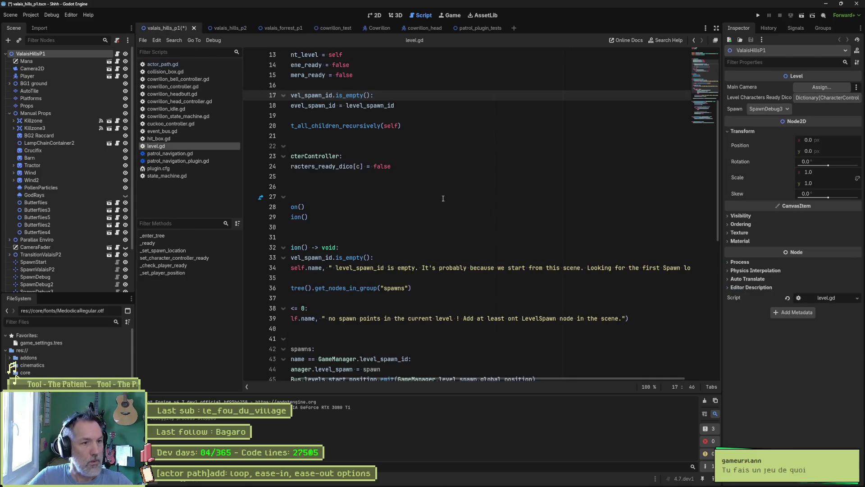
key(F6)
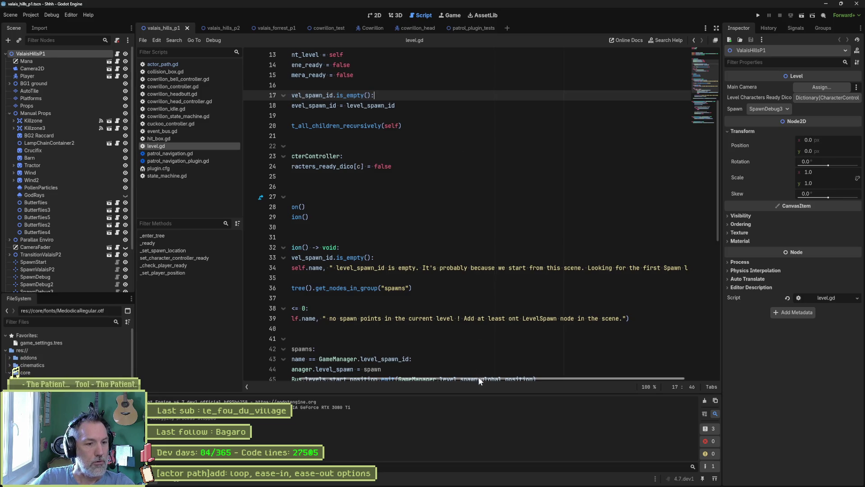
scroll(328, 183, left, 3)
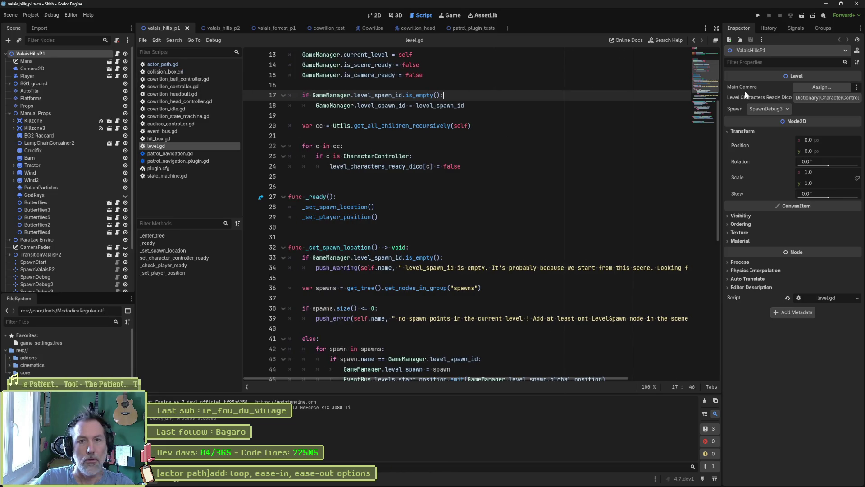
click(787, 121)
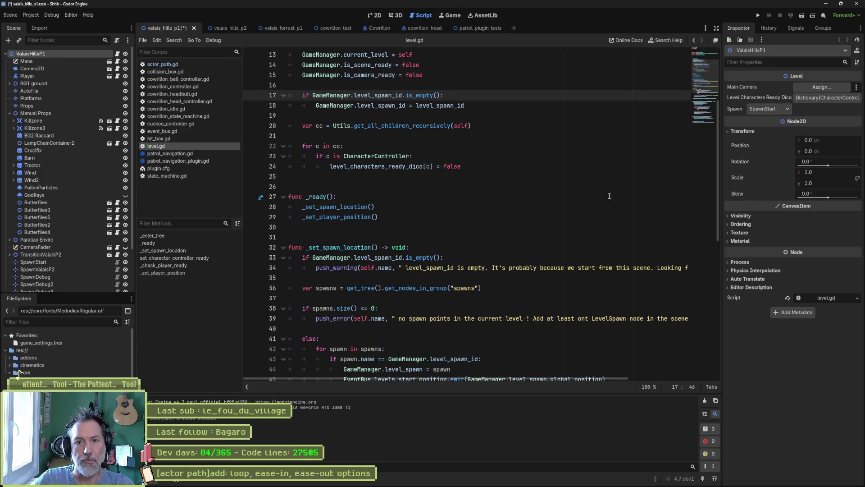
click(592, 197)
key(F6)
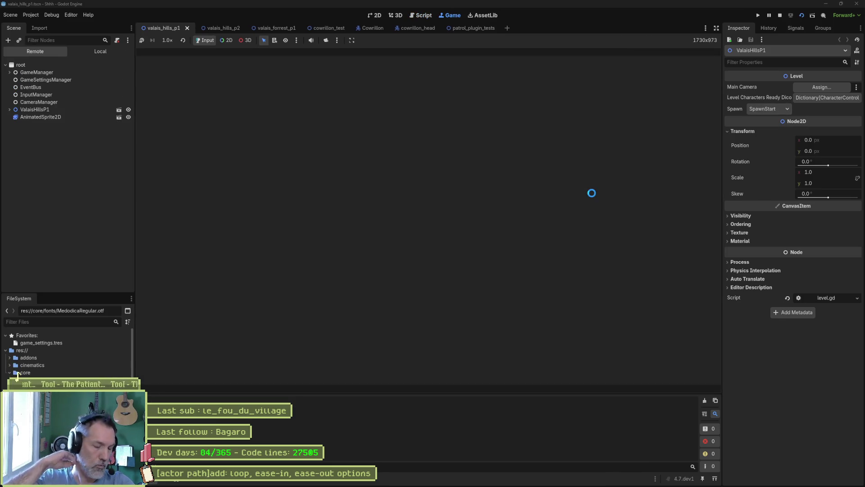
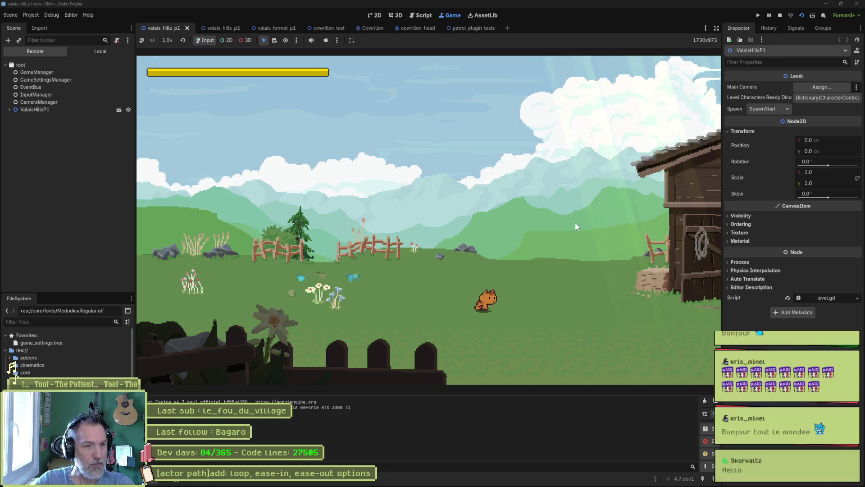
Run the cat right across the meadow, jumping onto the grassy platform and higher ledge
key(Left)
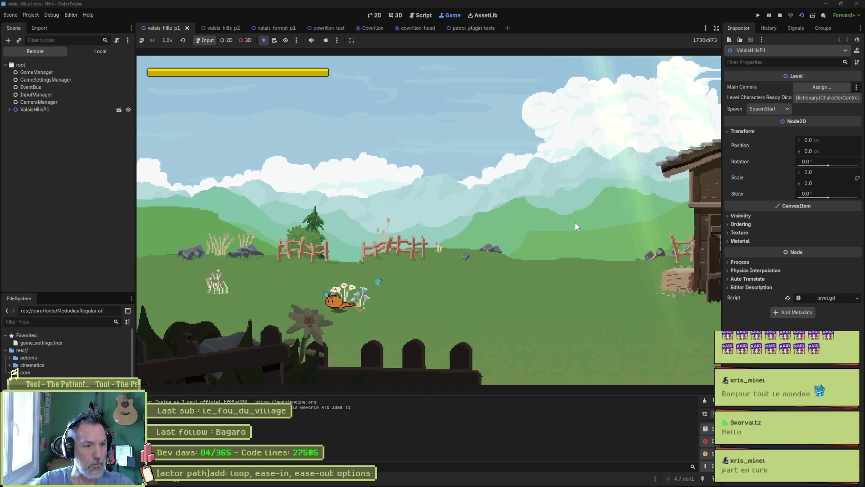
key(Left)
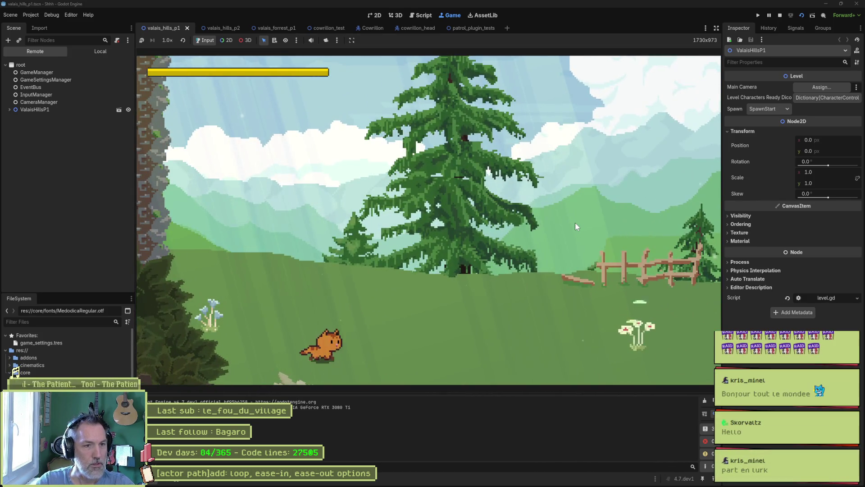
key(Right)
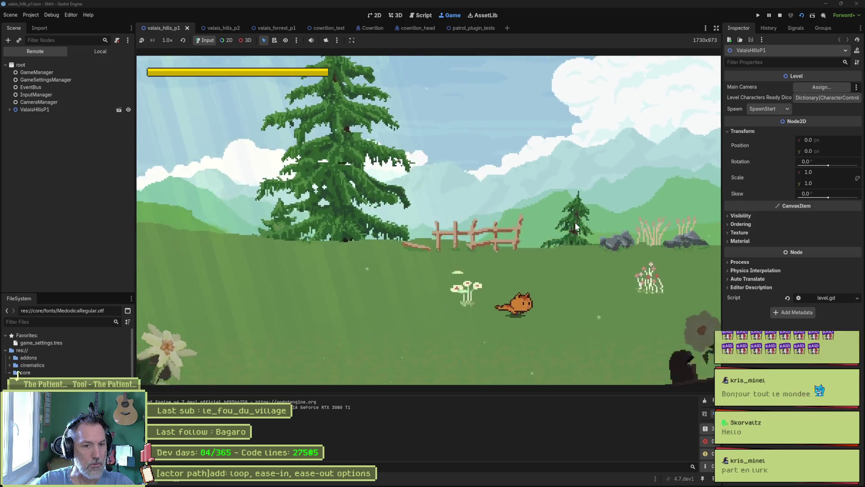
key(Right)
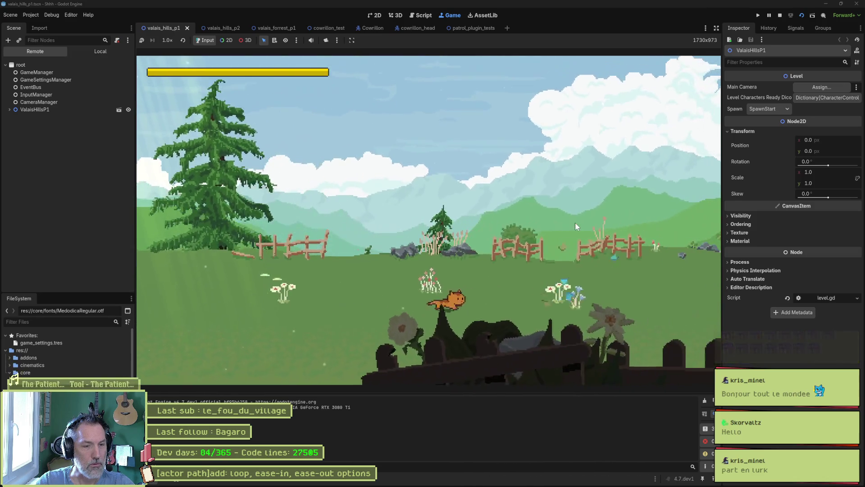
key(space)
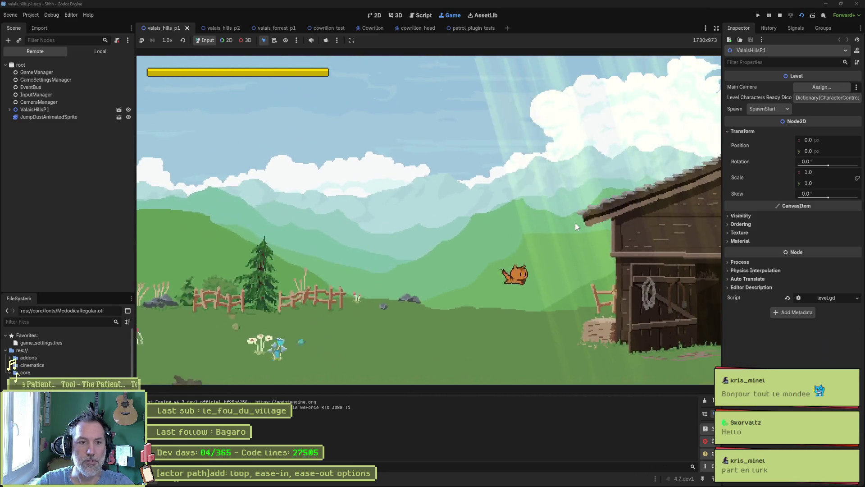
key(Right)
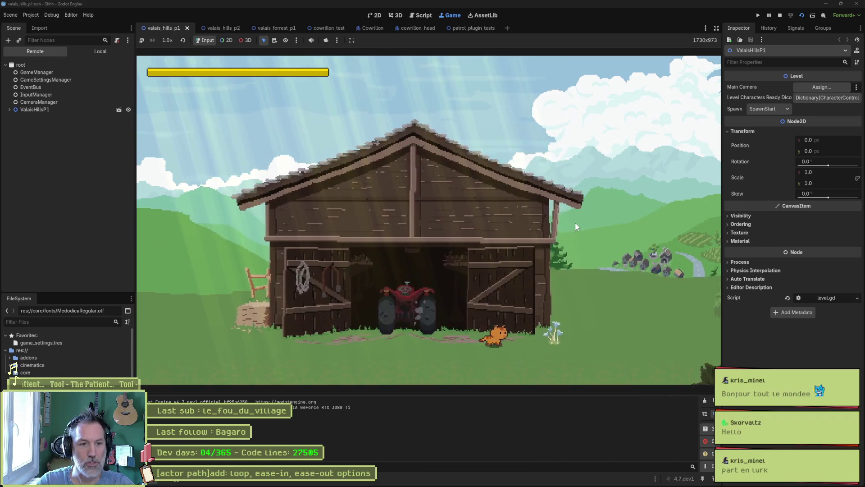
key(Right)
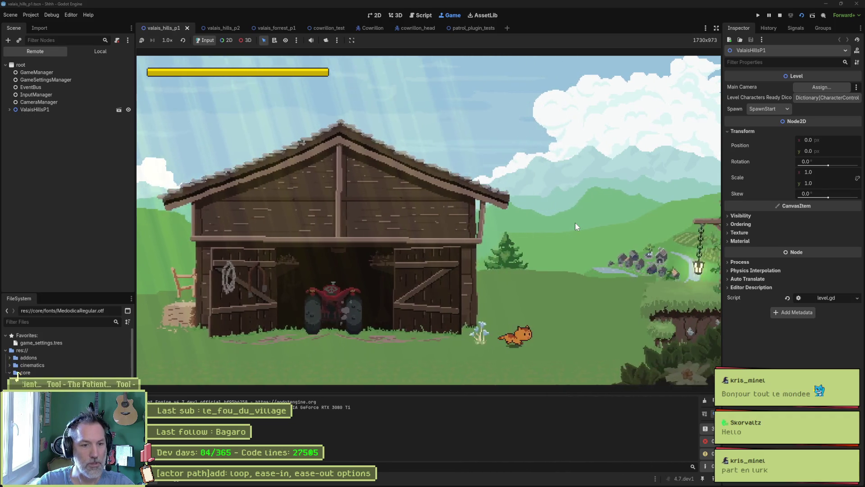
key(space)
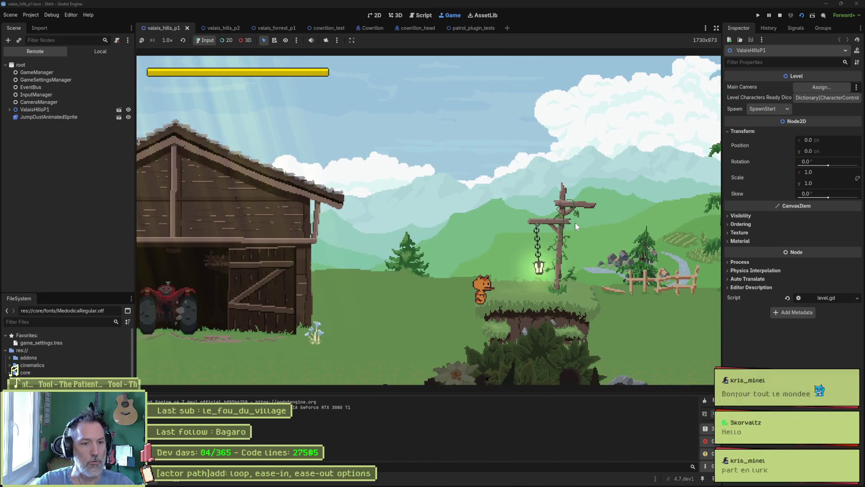
key(Right)
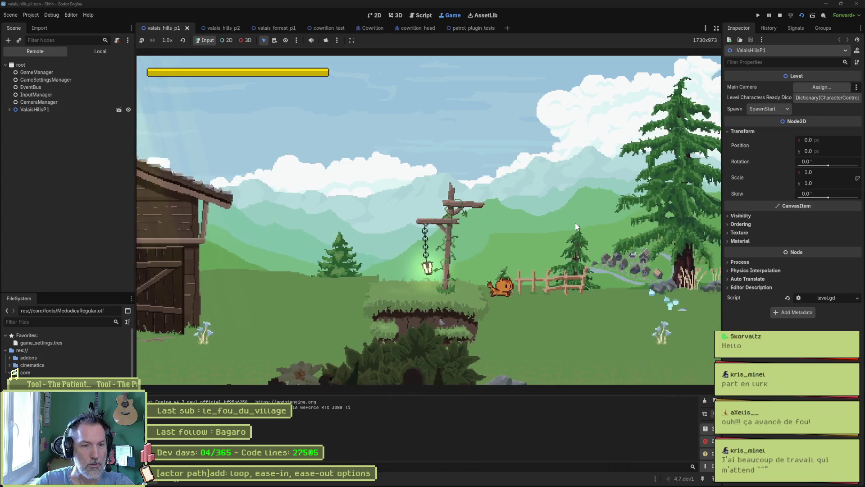
key(Right)
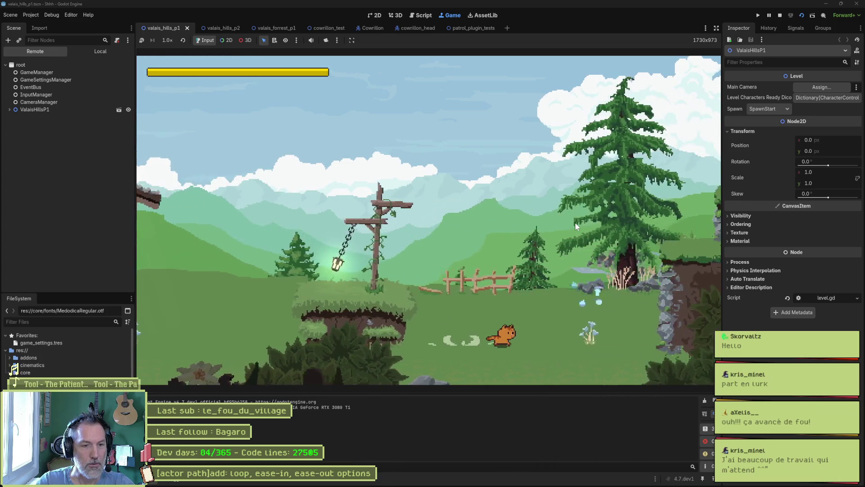
key(space)
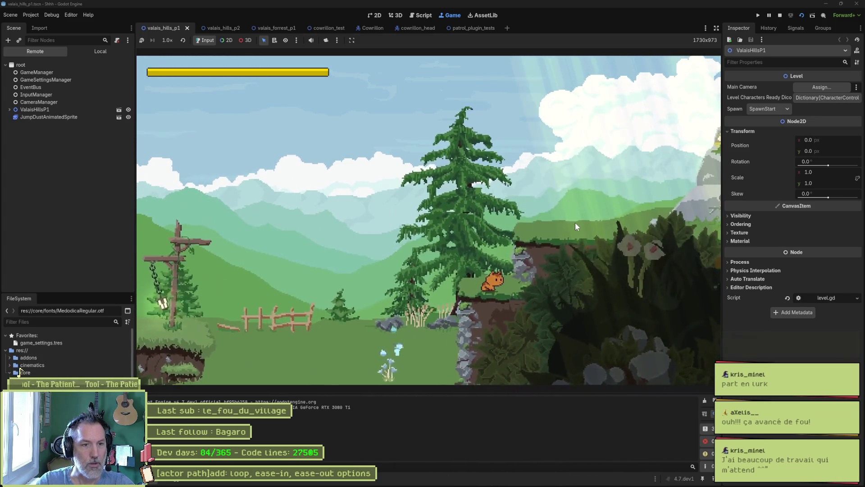
key(Right)
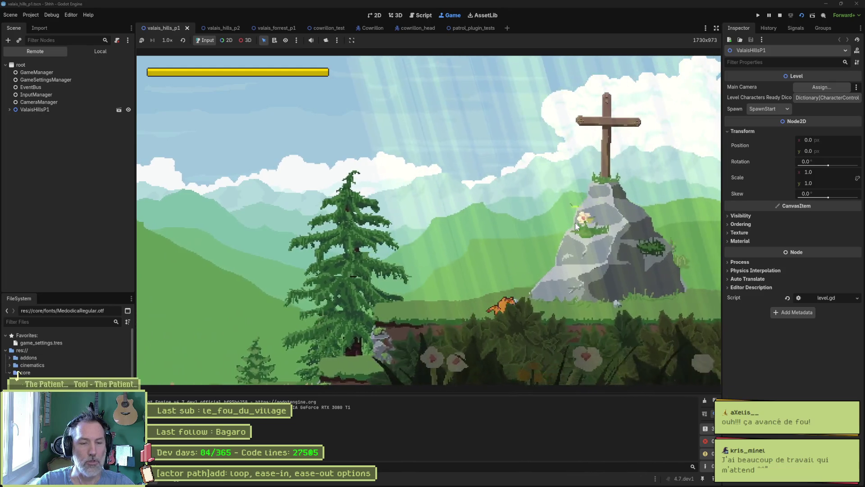
key(Right)
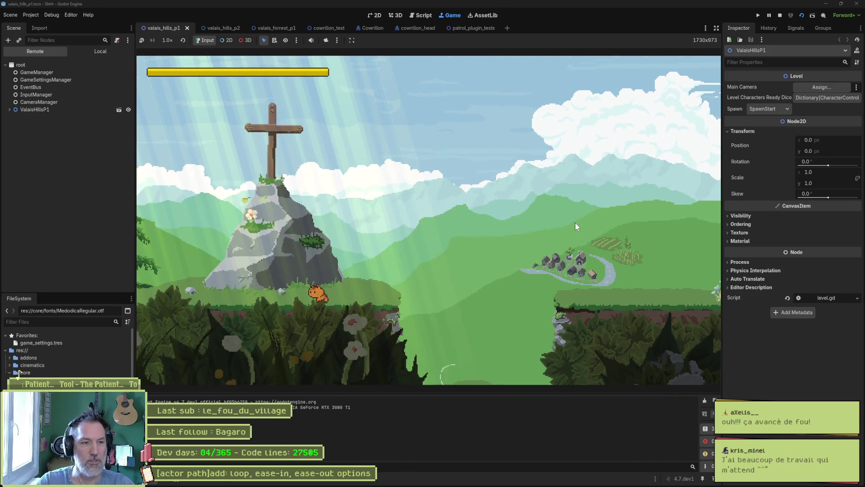
Jump the cat across the gap, run off the cliff edge, and test running right and left
key(Left)
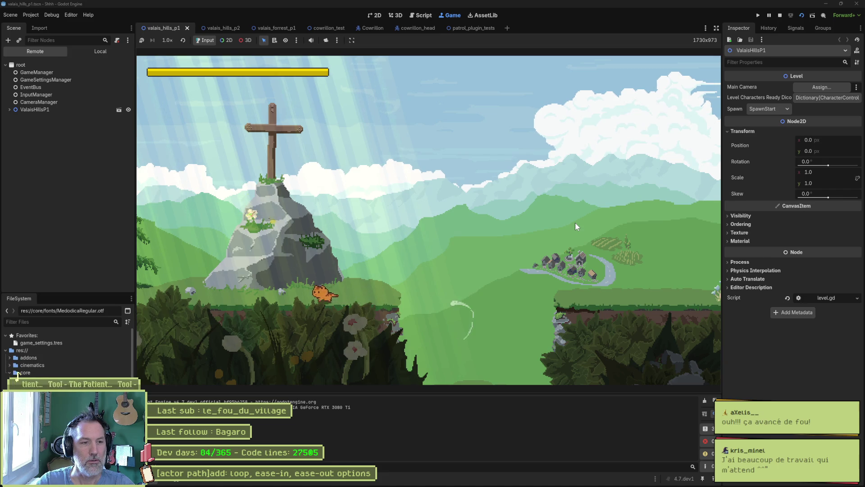
key(space)
key(Right)
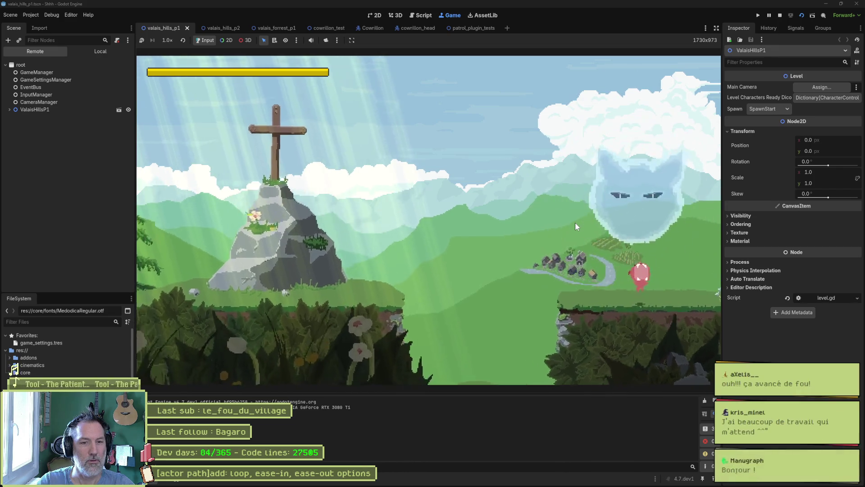
key(Right)
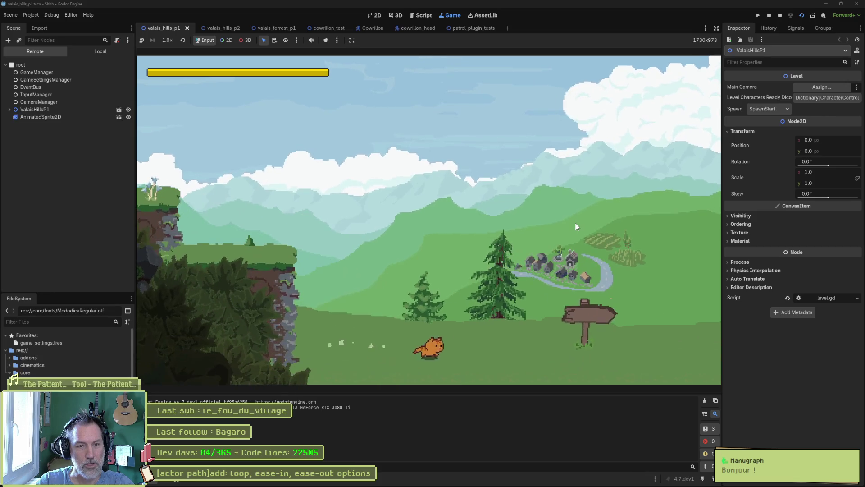
key(Right)
key(Left)
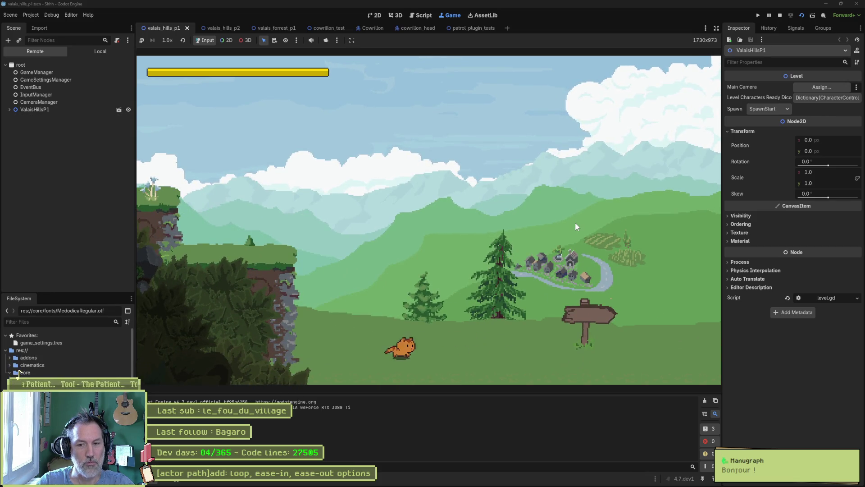
key(Right)
key(Left)
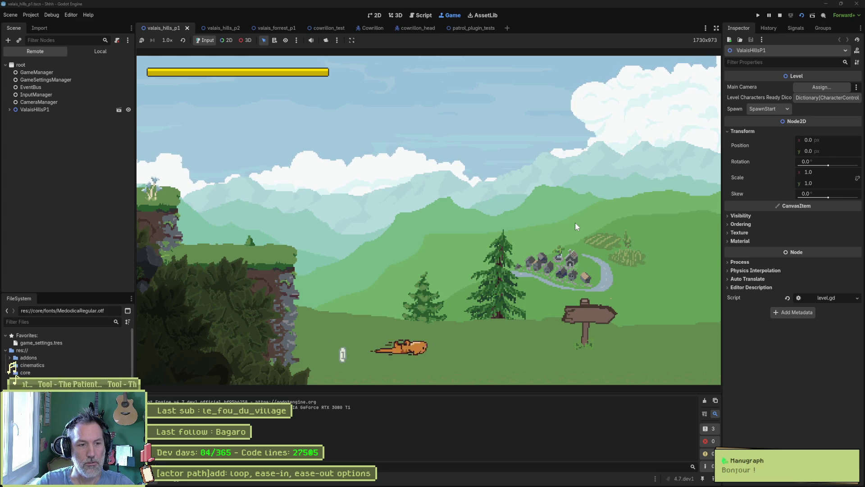
Dash and jump the cat right until it reaches the level exit
key(Left)
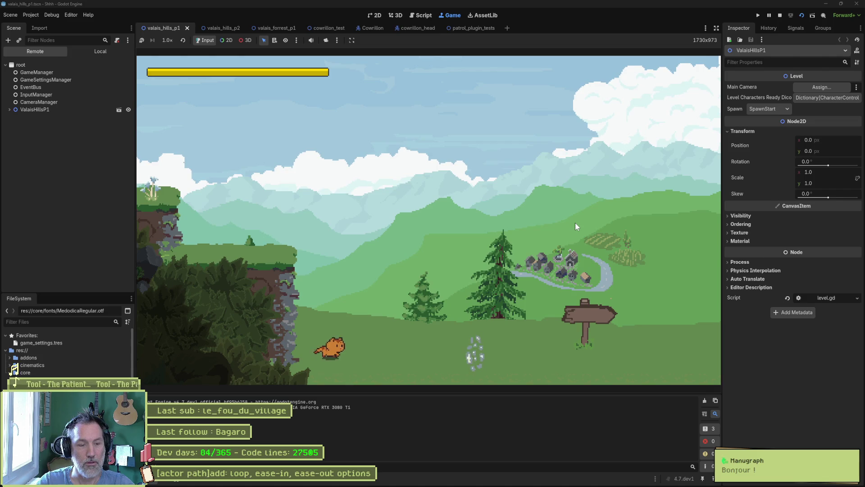
key(Right)
key(Left)
key(space)
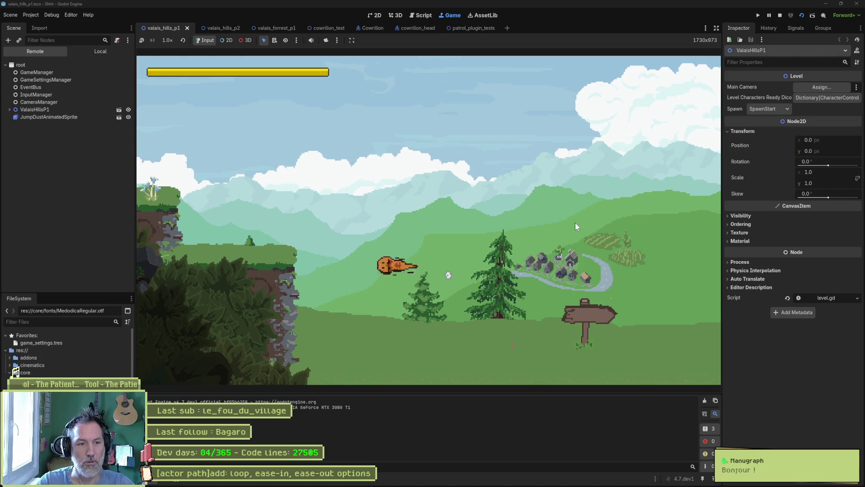
key(Right)
key(space)
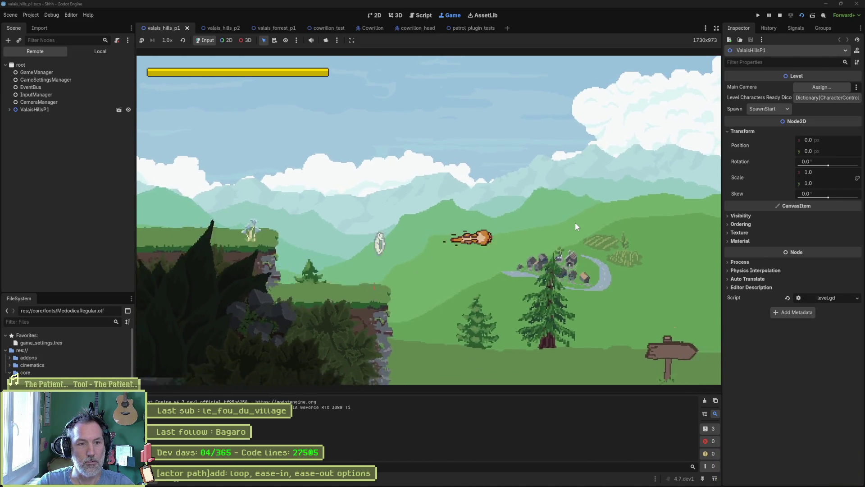
key(Right)
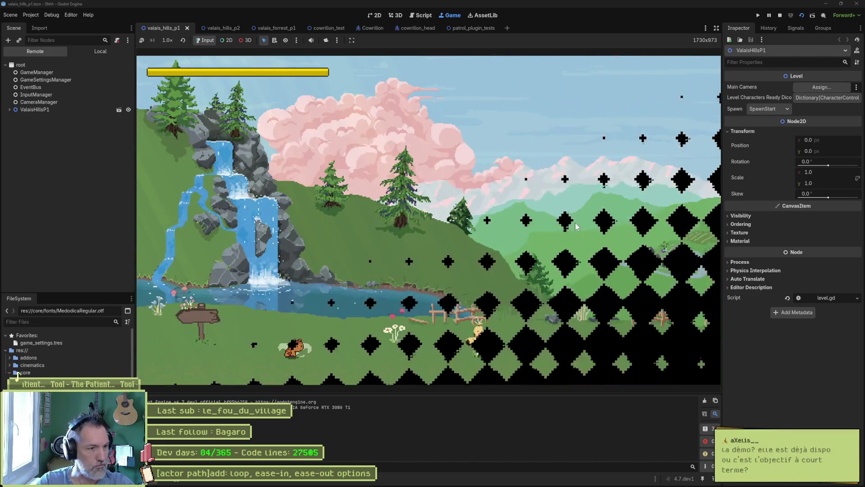
Run the cat up to the scarecrow and attack it repeatedly
key(Right)
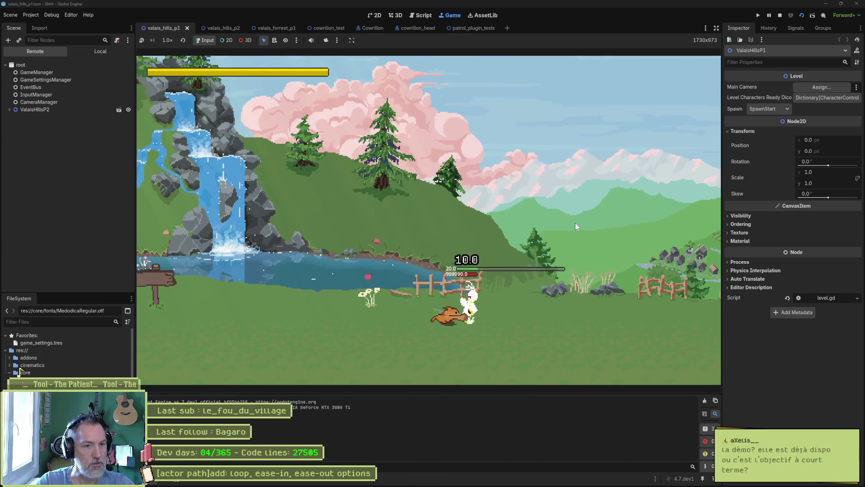
key(x)
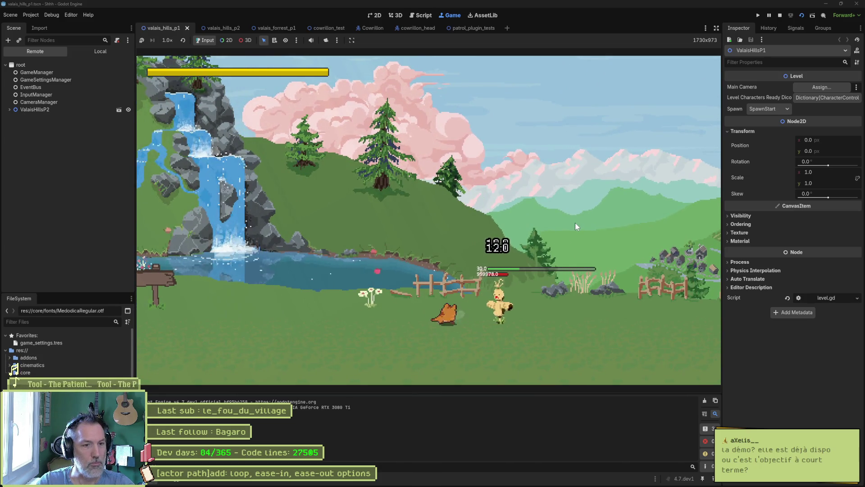
key(x)
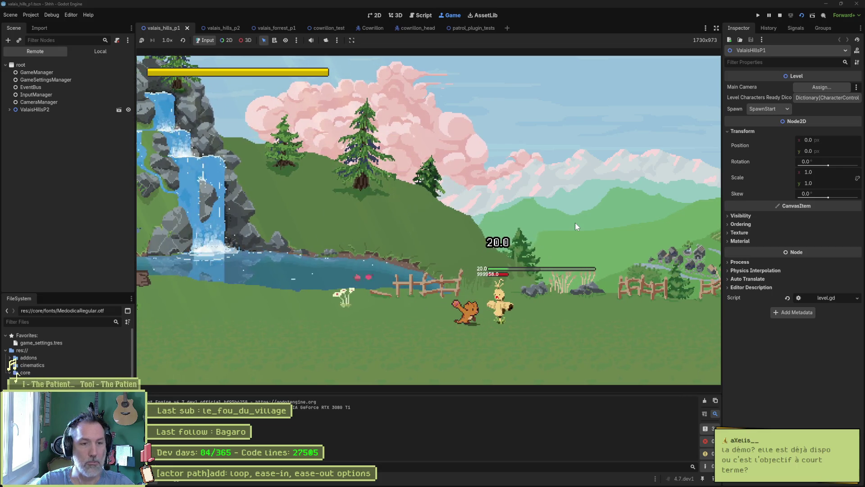
key(x)
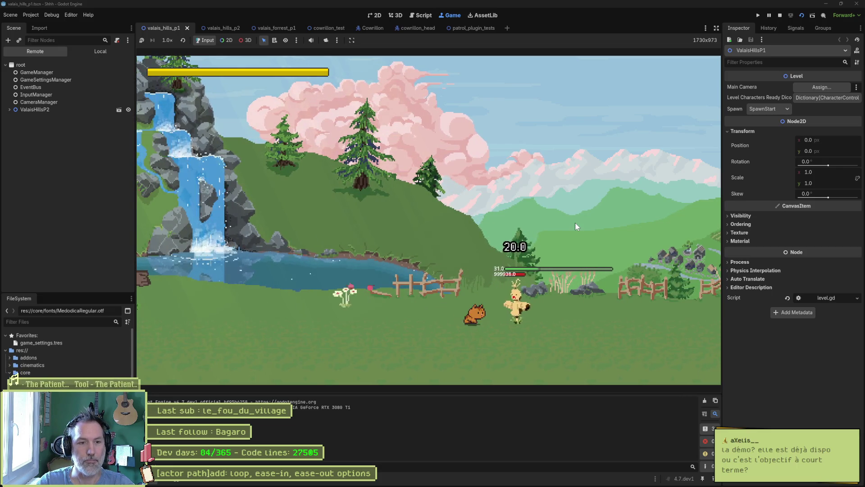
key(Right)
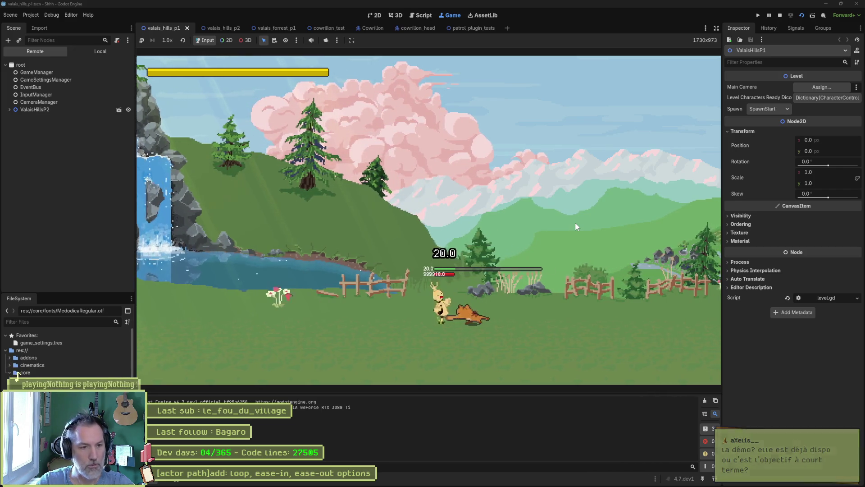
key(x)
key(Right)
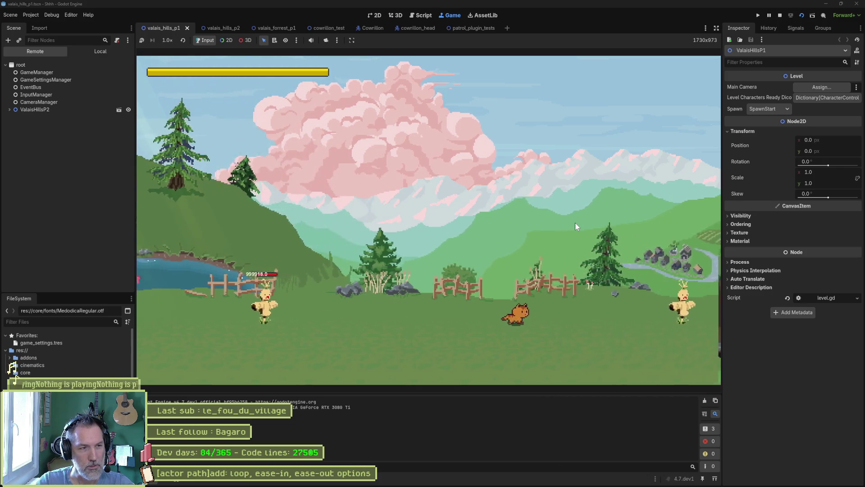
key(Left)
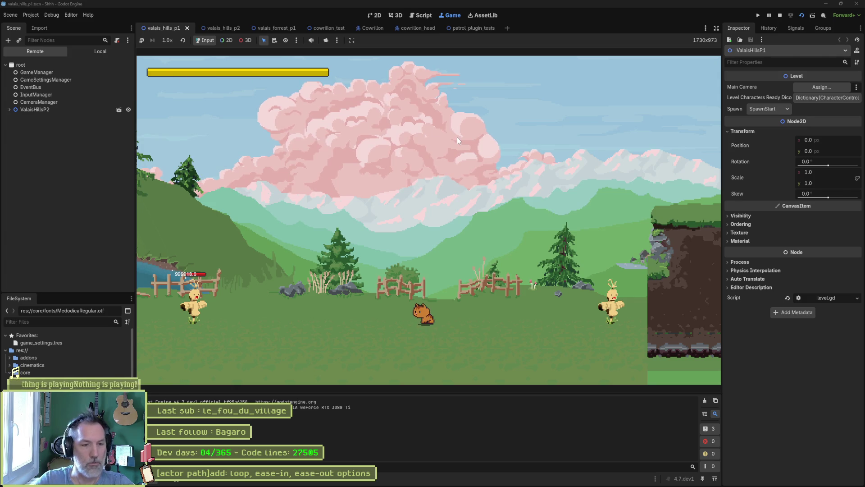
Jump the cat onto the scarecrow's ledge, attack, and jump past the scarecrow
key(Right)
key(space)
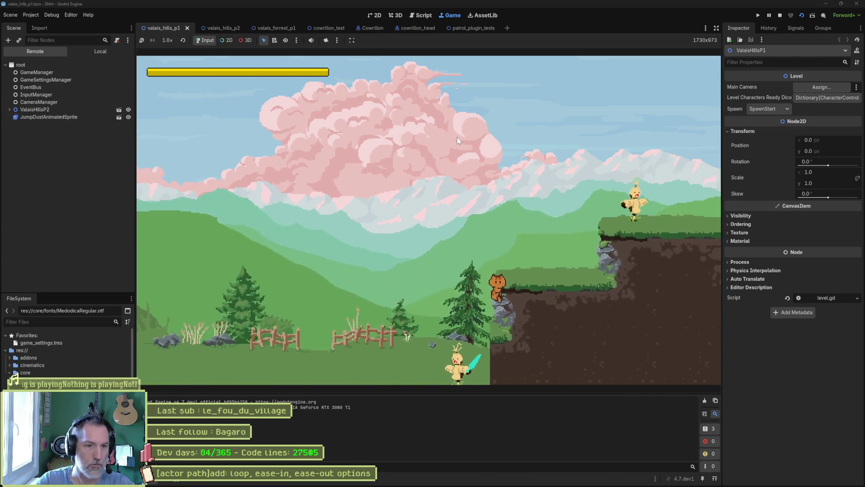
key(space)
key(Right)
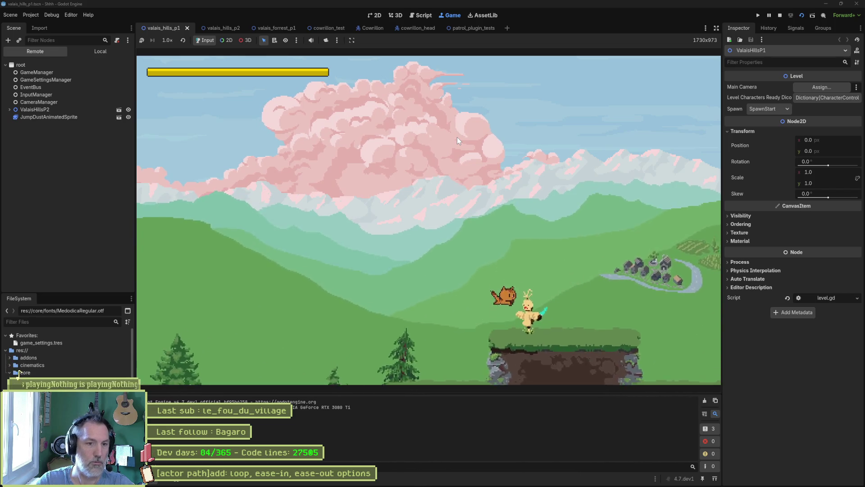
key(x)
key(Left)
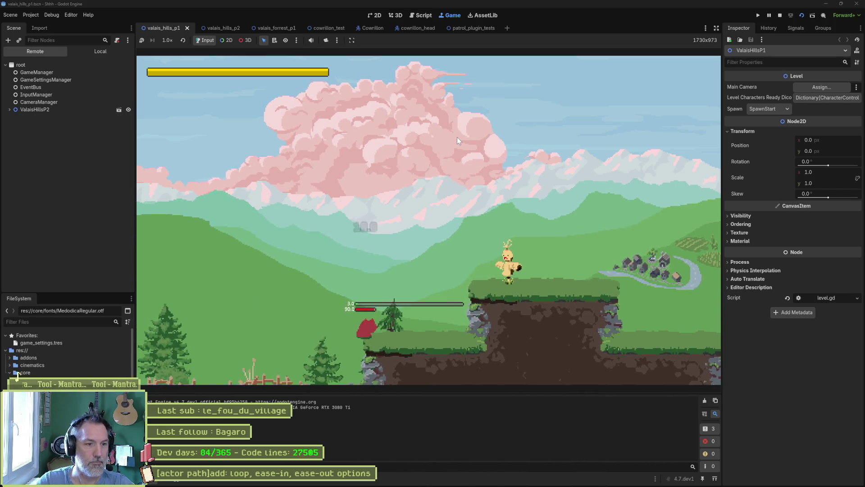
key(Right)
key(space)
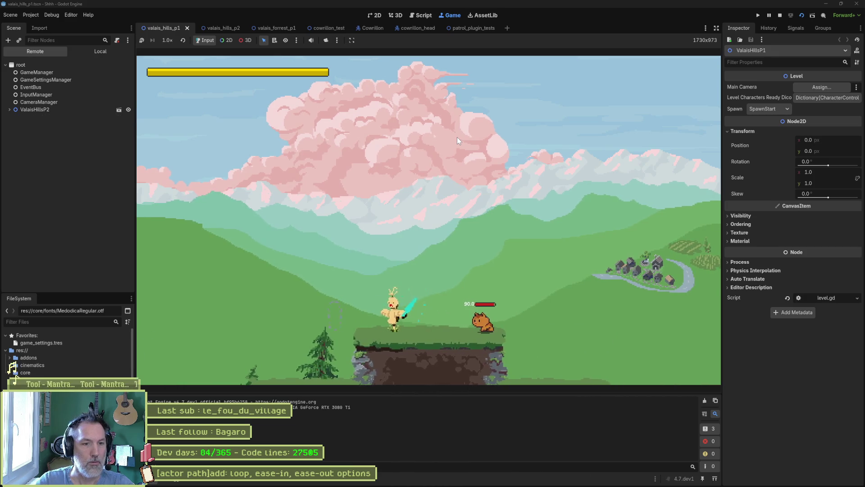
key(Left)
key(space)
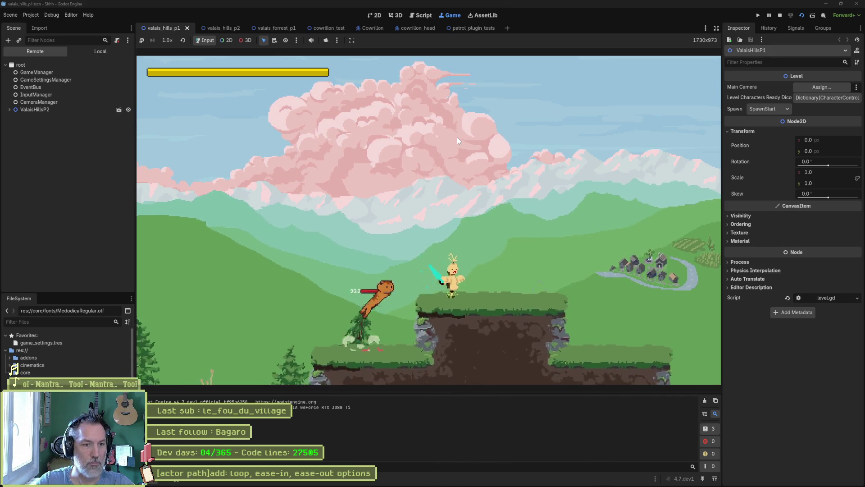
key(Right)
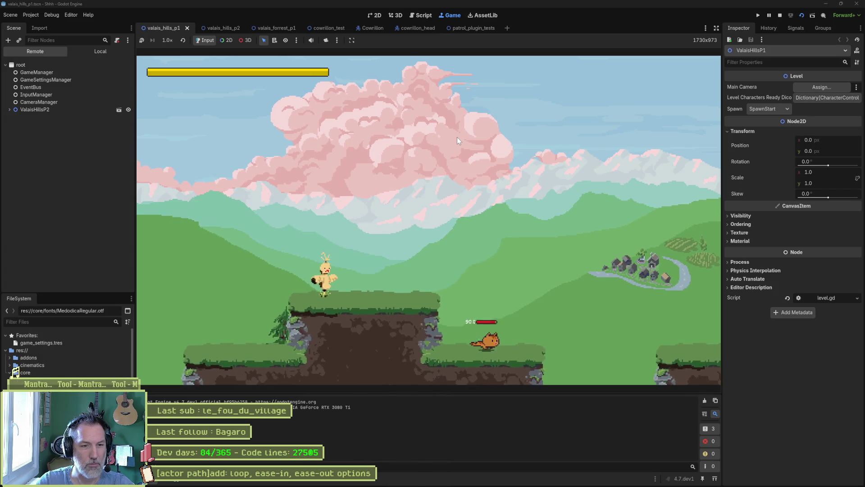
Drop to lower ground and run the cat past the burrowing enemy and the ghost
key(space)
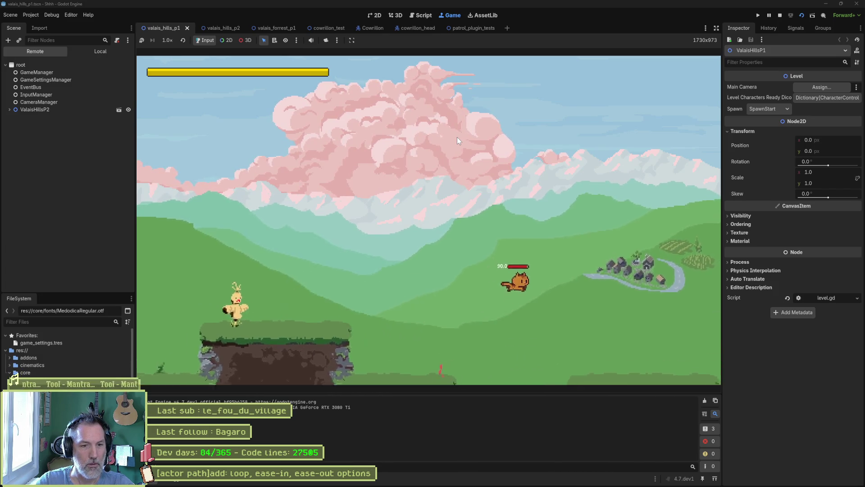
key(Right)
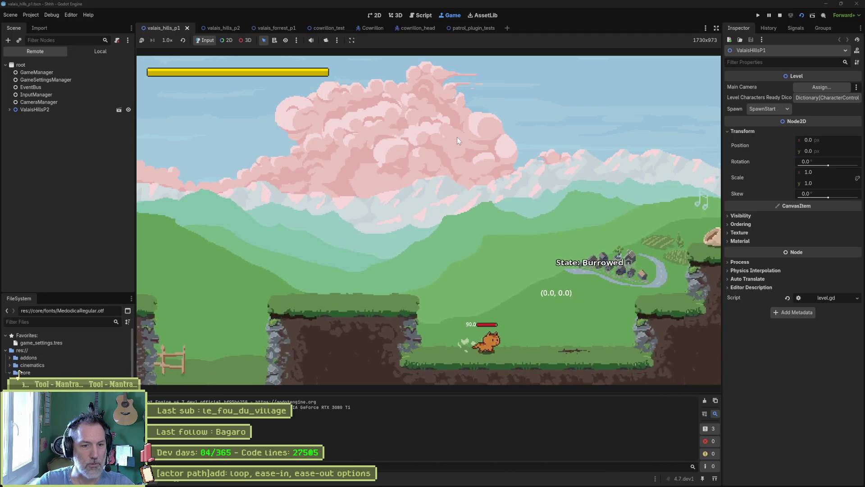
key(Left)
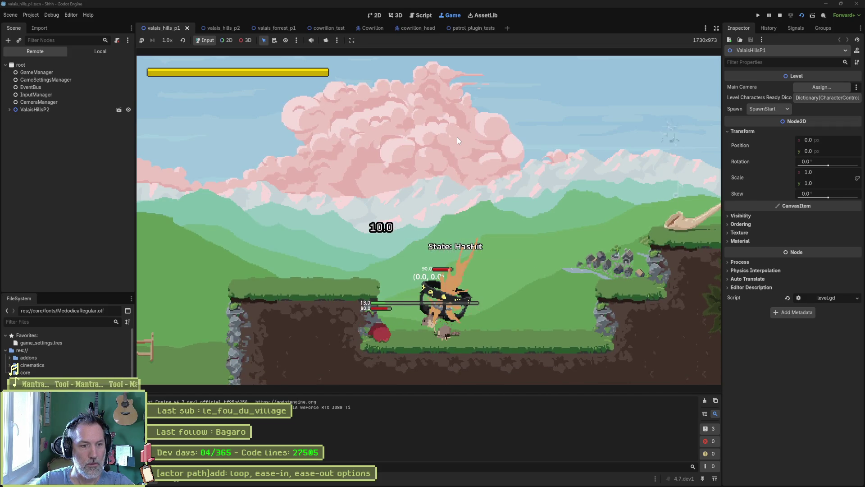
key(Right)
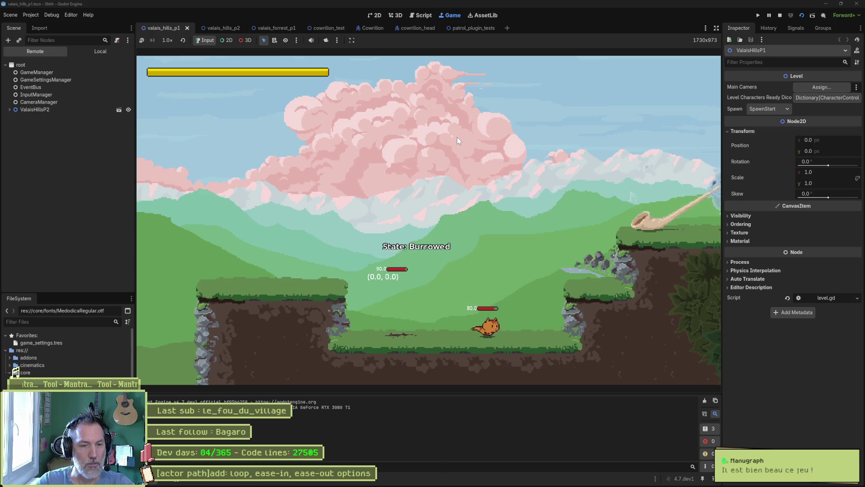
key(space)
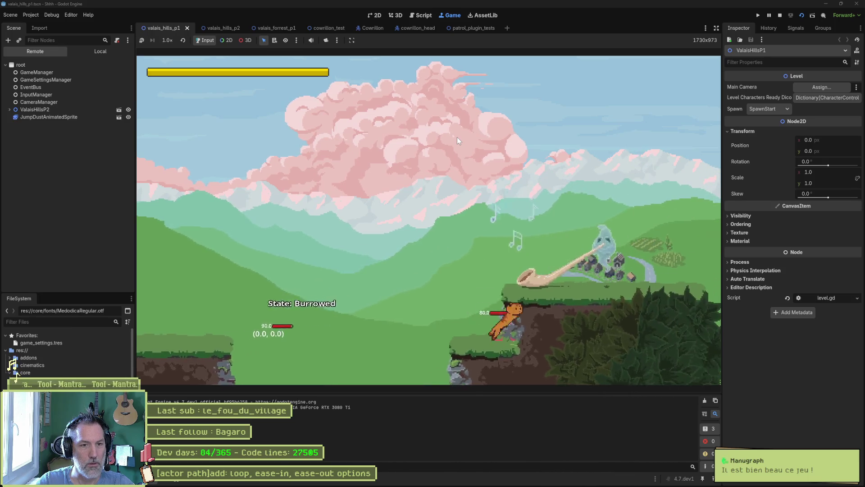
key(Right)
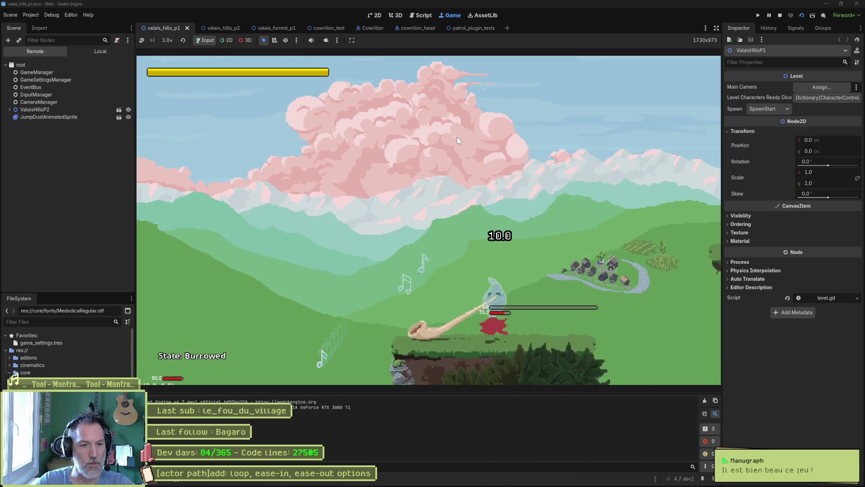
key(Right)
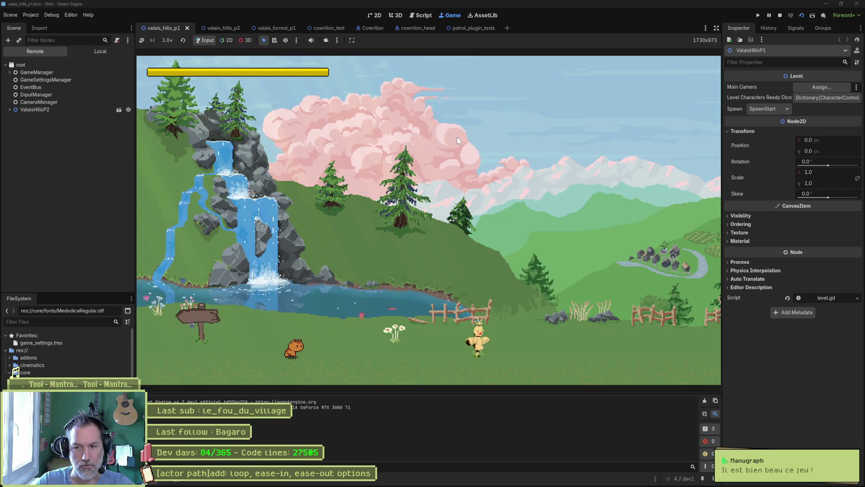
Jump the cat onto the right ledge, then run back left off the central platform
key(Right)
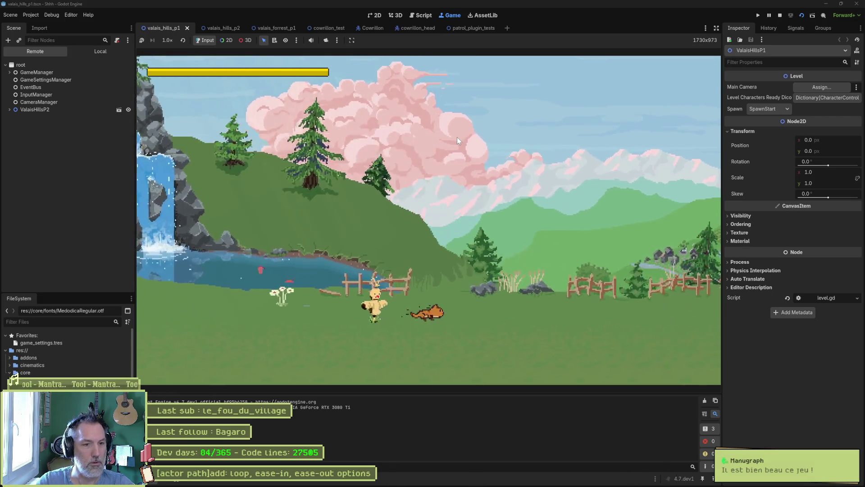
key(space)
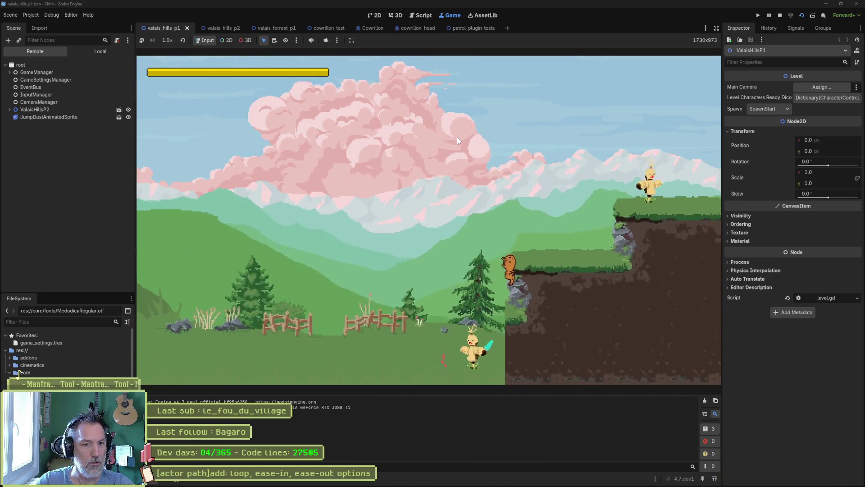
key(Left)
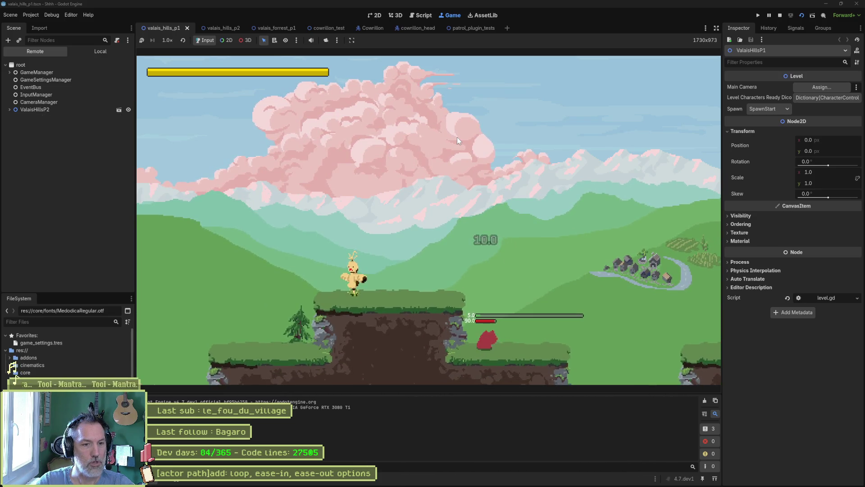
key(Left)
key(space)
Move the cat back and forth past the burrowing enemy, then jump right toward the ghost
key(Right)
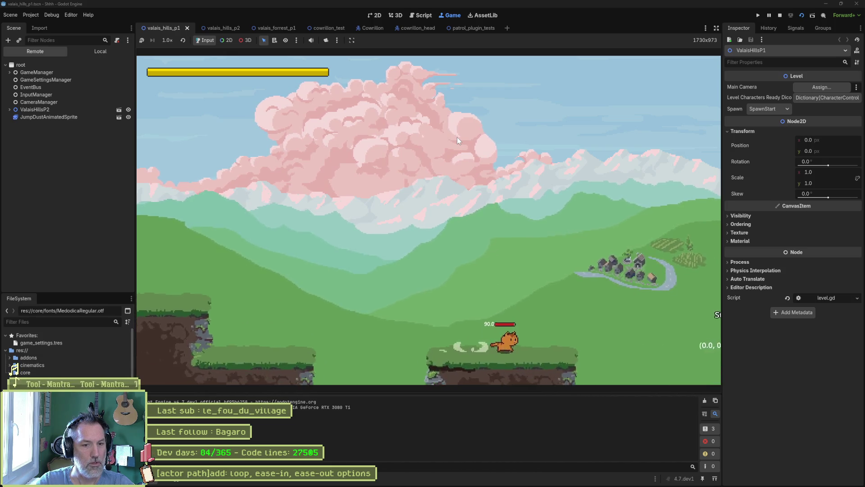
key(Down)
key(Right)
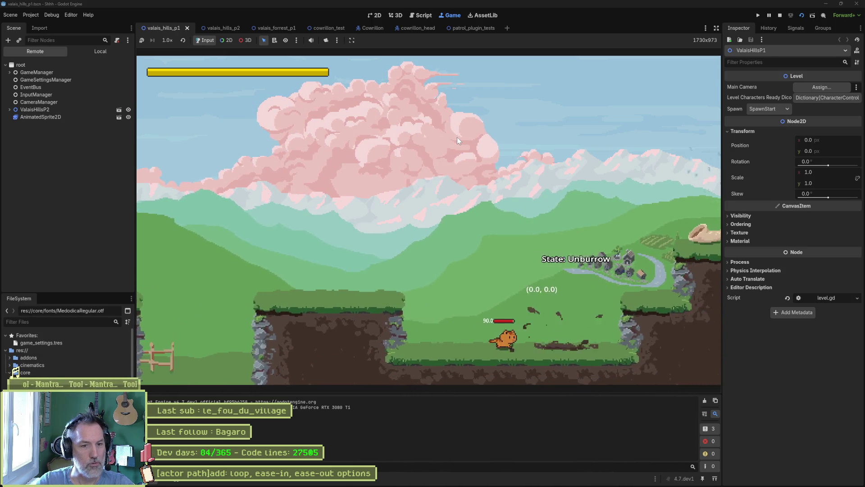
key(Left)
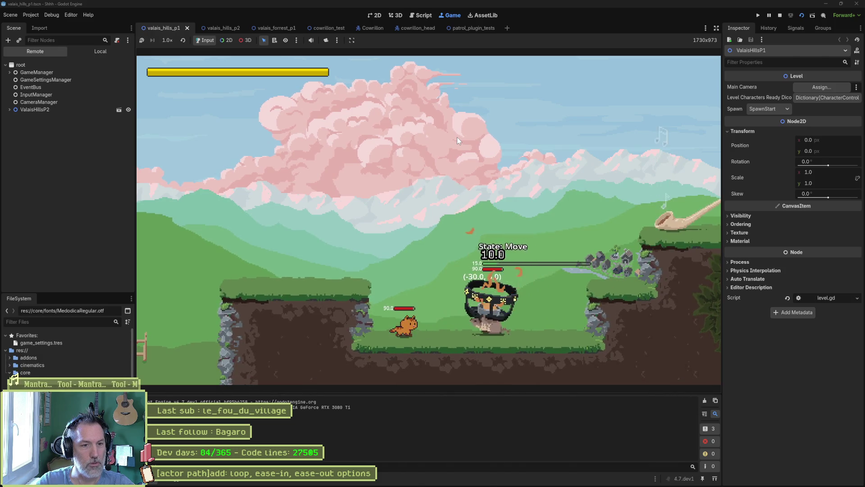
key(Down)
key(Right)
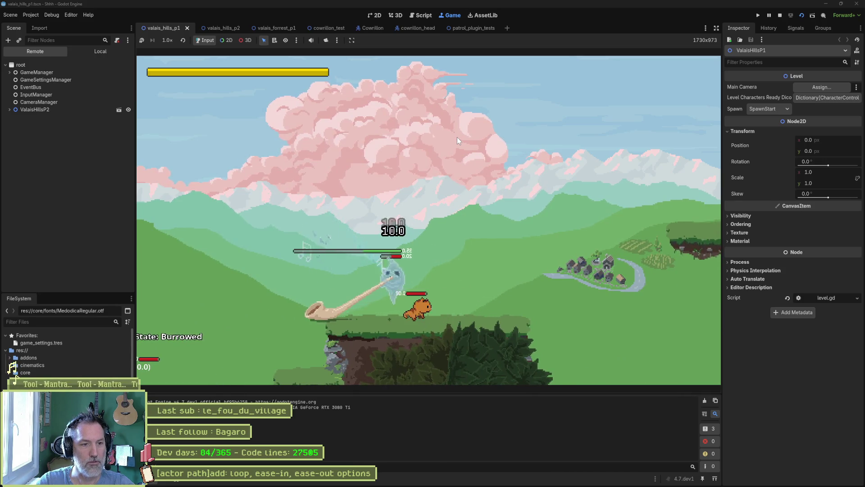
key(Right)
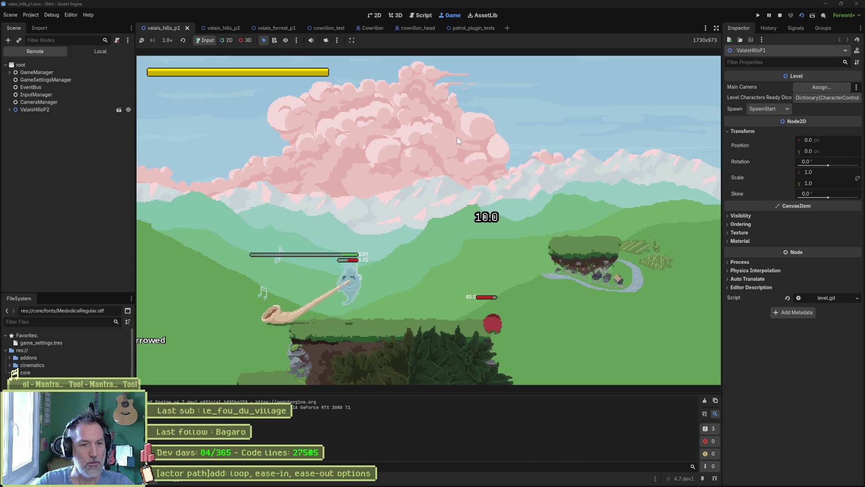
key(space)
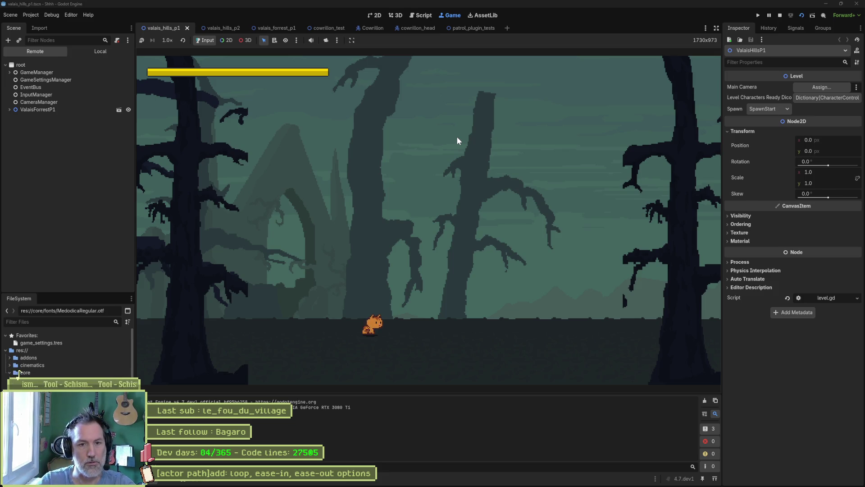
Run the cat right through the forest to the giant cow head, then stop the game with F8
key(Right)
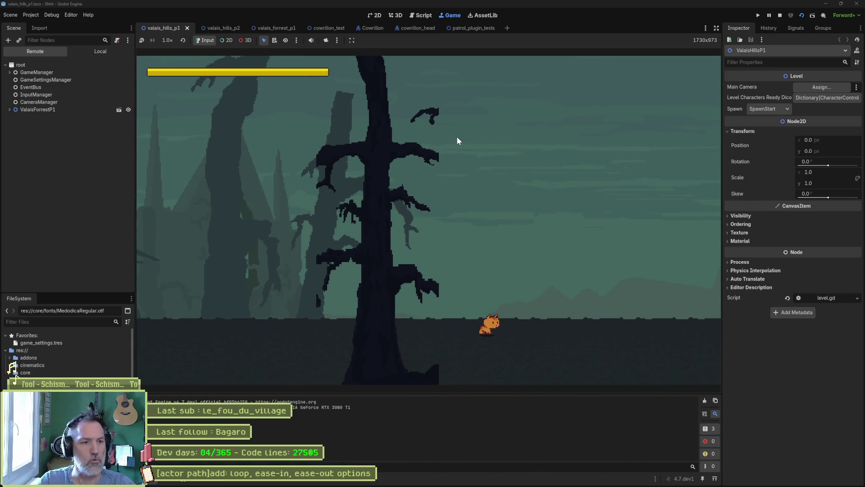
key(Right)
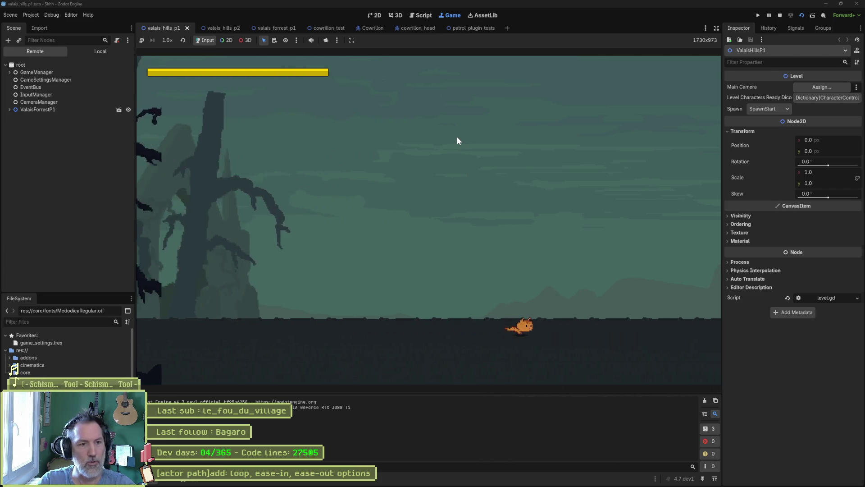
key(Right)
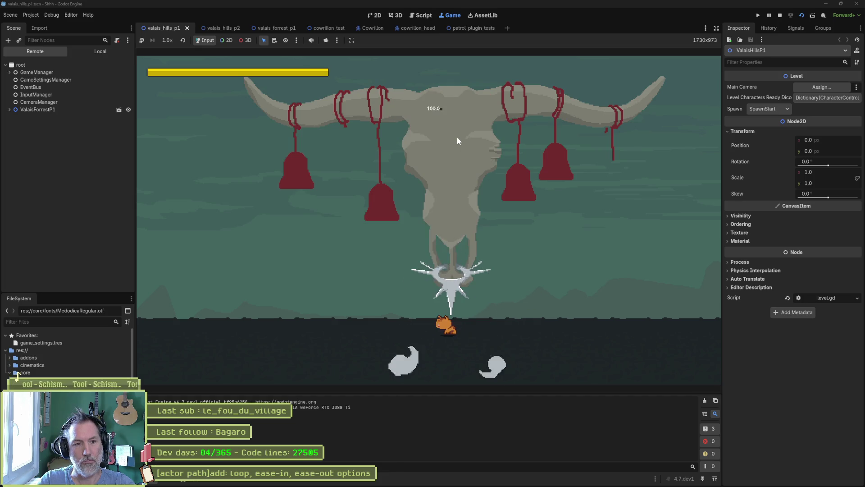
key(F8)
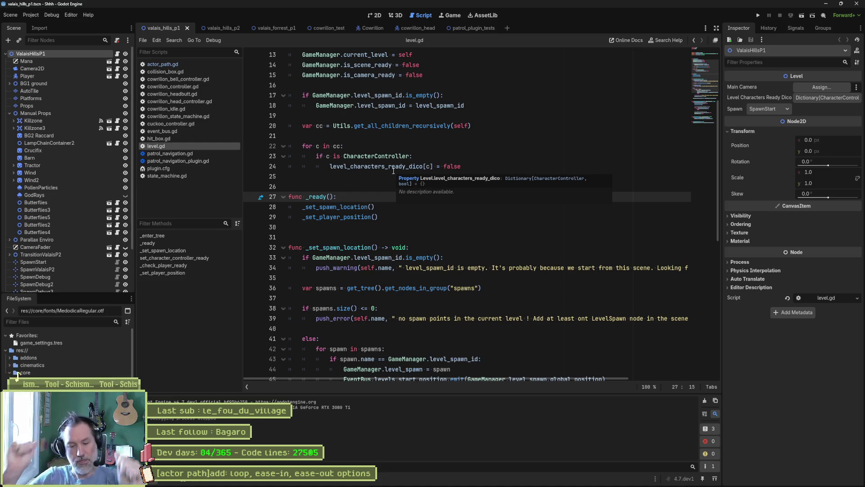
Switch from the scripts to the cowrillon_test scene in the 2D workspace
click(449, 220)
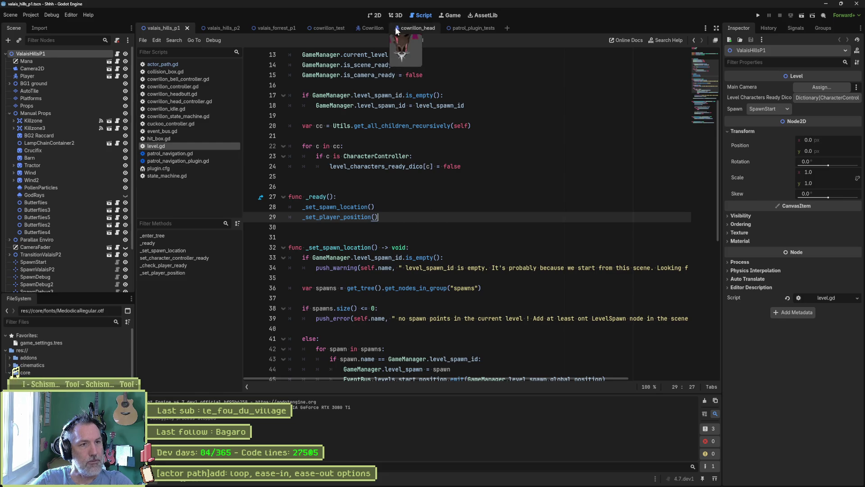
click(428, 28)
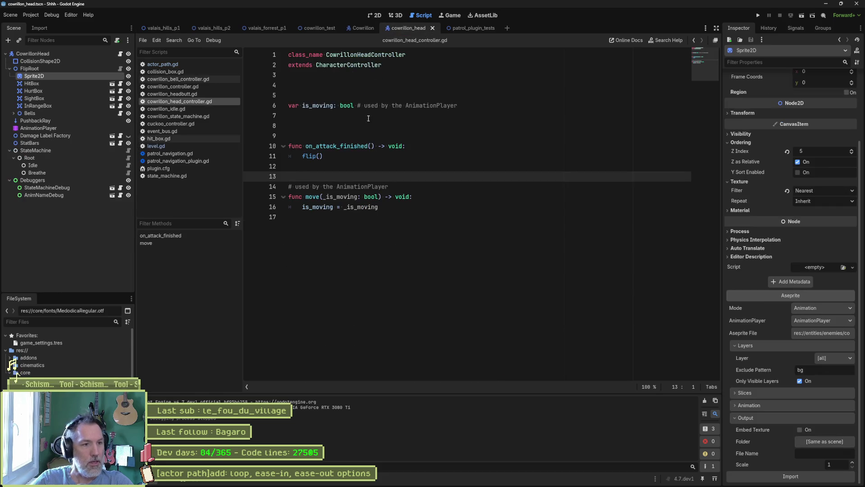
click(374, 15)
click(311, 28)
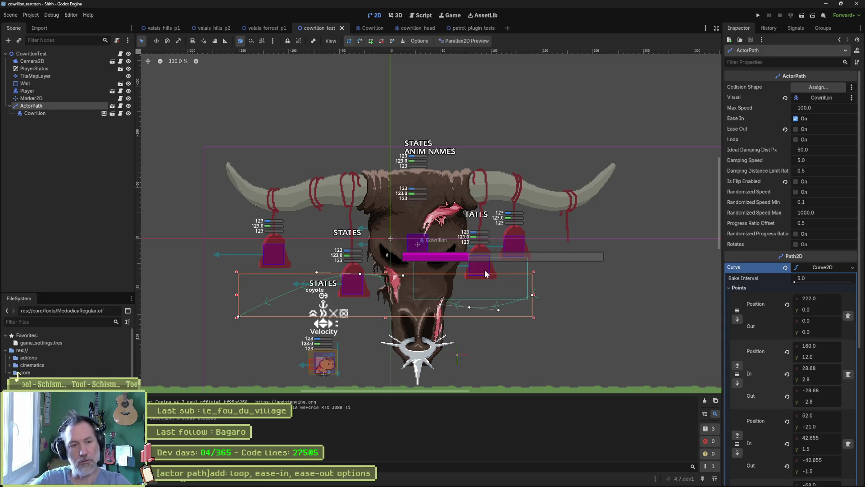
Run cowrillon_test with F6 to watch the cow head follow the ActorPath with ease-in only
key(F6)
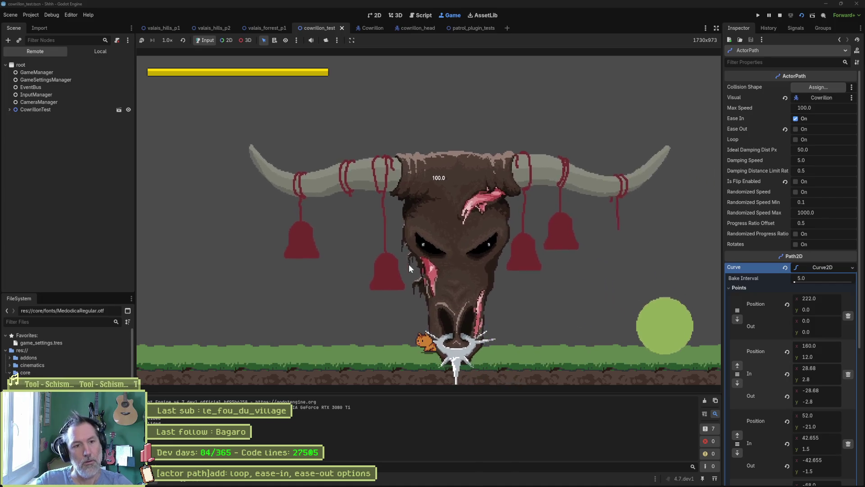
Stop the cowrillon_test run with F8, returning to the 2D editor
key(F8)
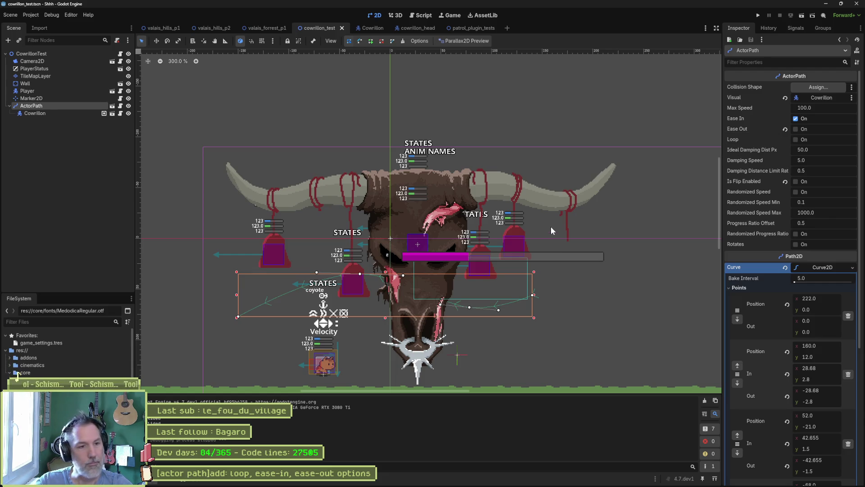
Rerun the test, then enable Ease Out on ActorPath and test the path again
key(F6)
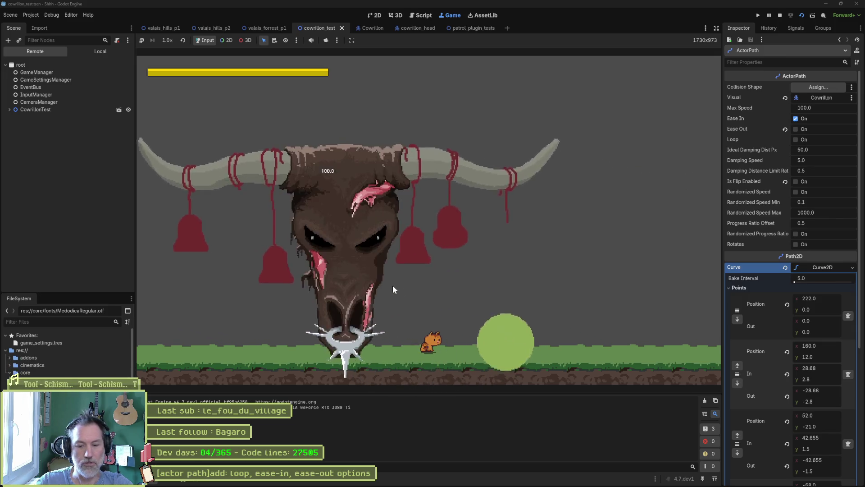
key(F8)
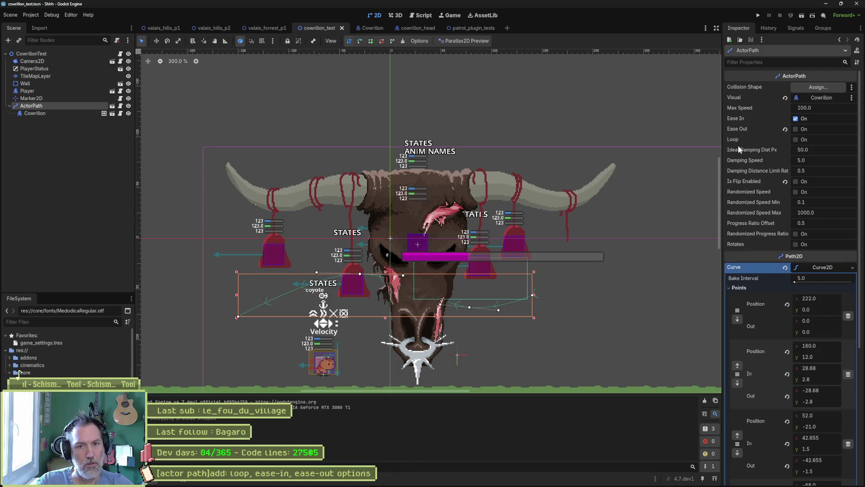
click(795, 129)
key(F6)
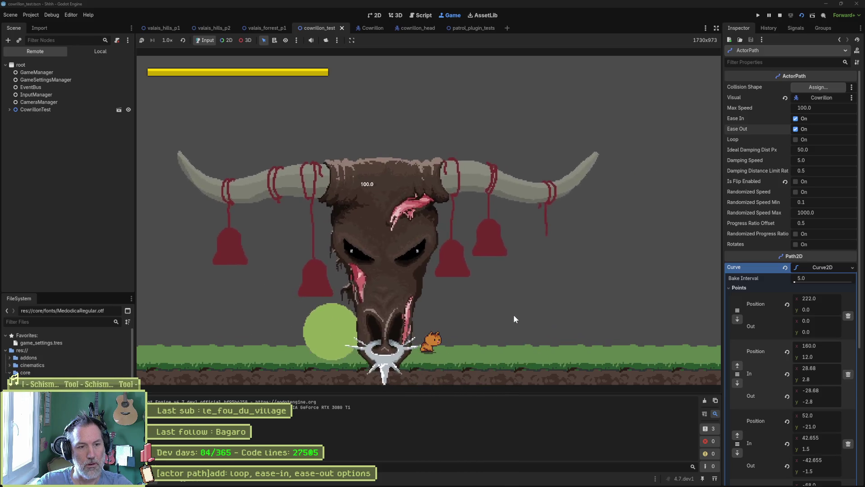
key(F8)
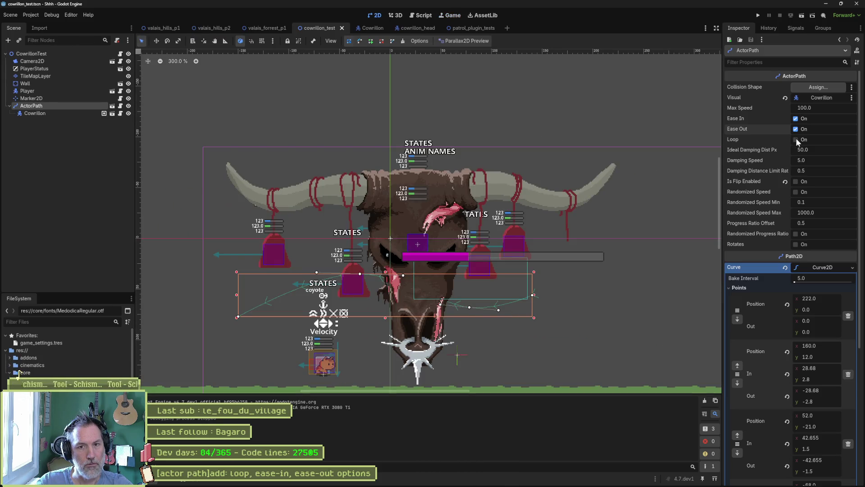
Enable Loop and test it, then disable Ease Out and return to the script editor
click(795, 139)
key(F6)
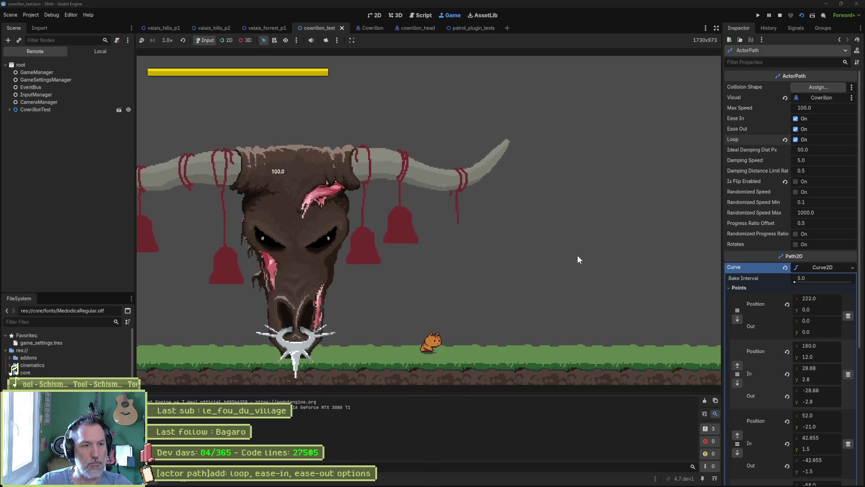
key(F8)
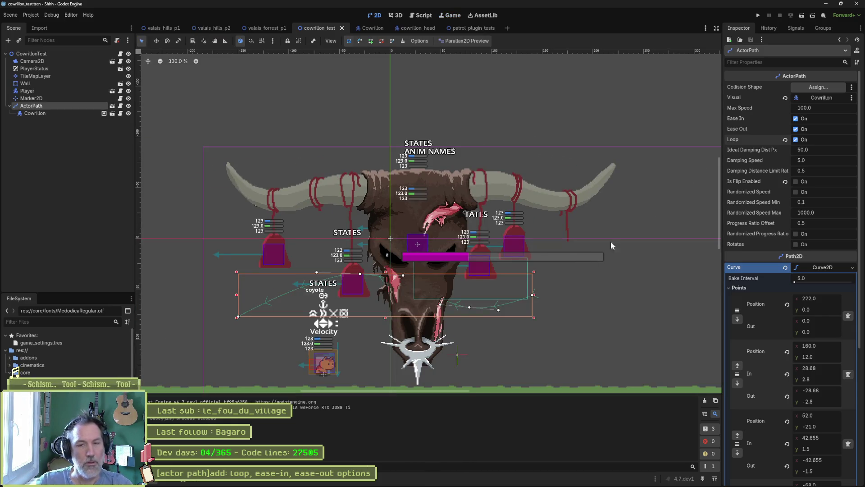
click(795, 130)
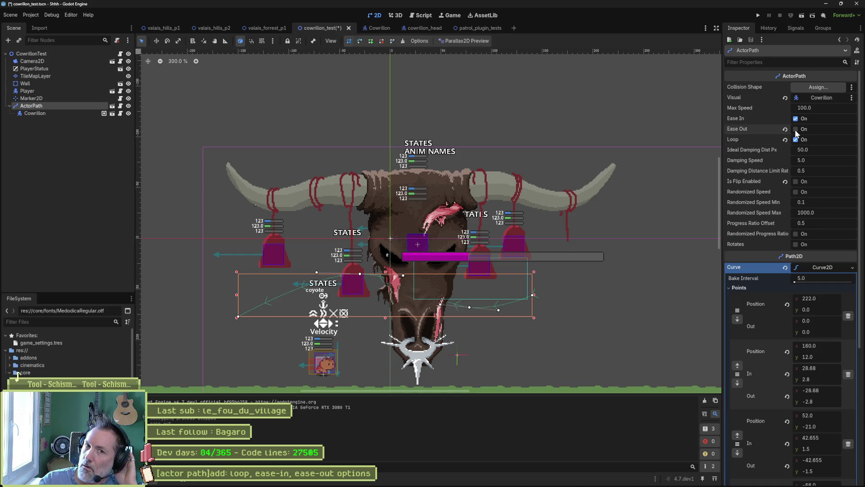
click(421, 15)
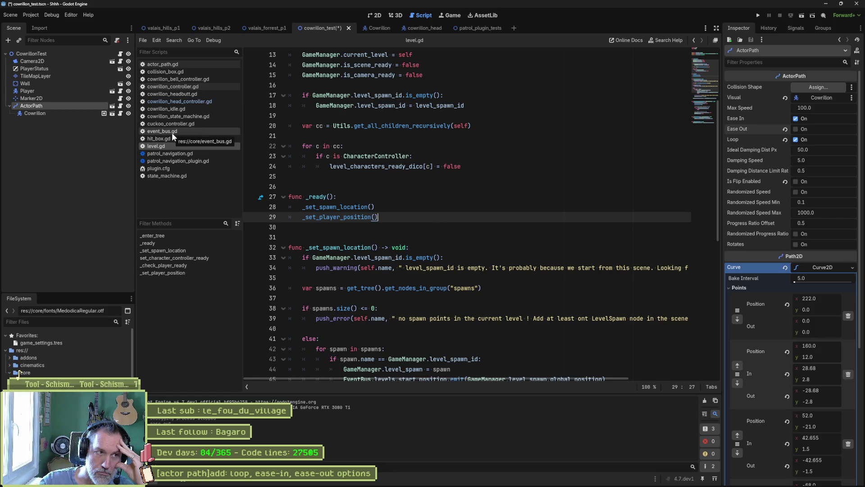
Close every script tab except actor_path.gd and go to its speed-mode block
right_click(166, 64)
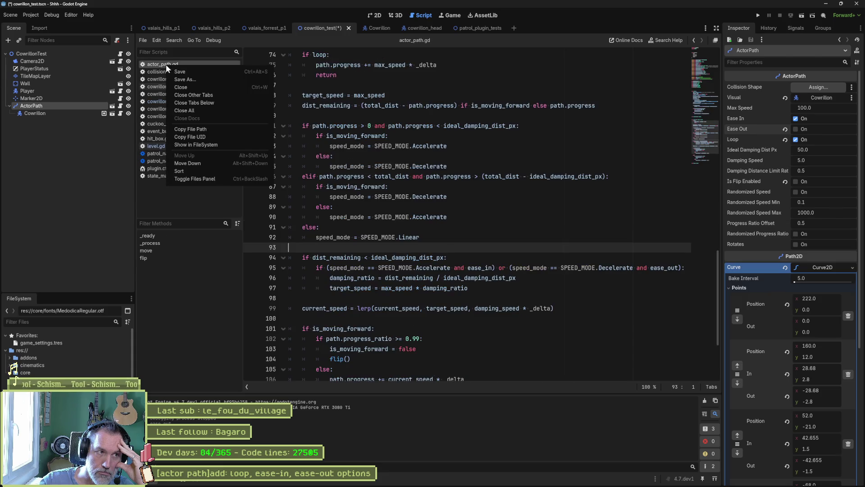
click(187, 95)
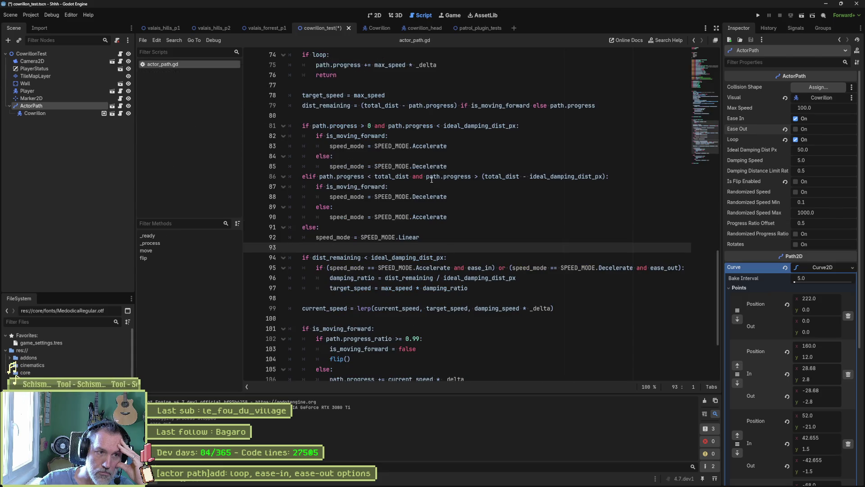
click(423, 152)
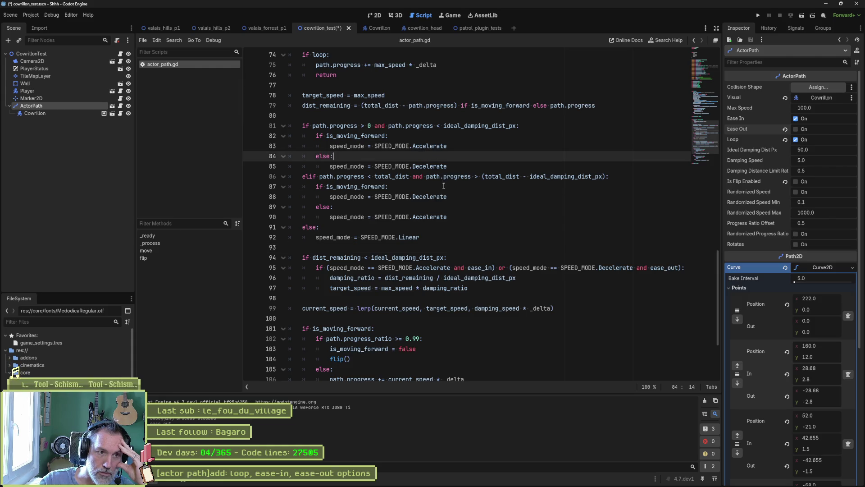
Add print_debug(self, " speed_mode: ", speed_mode) after the speed-mode block and run the scene
click(431, 239)
key(Return)
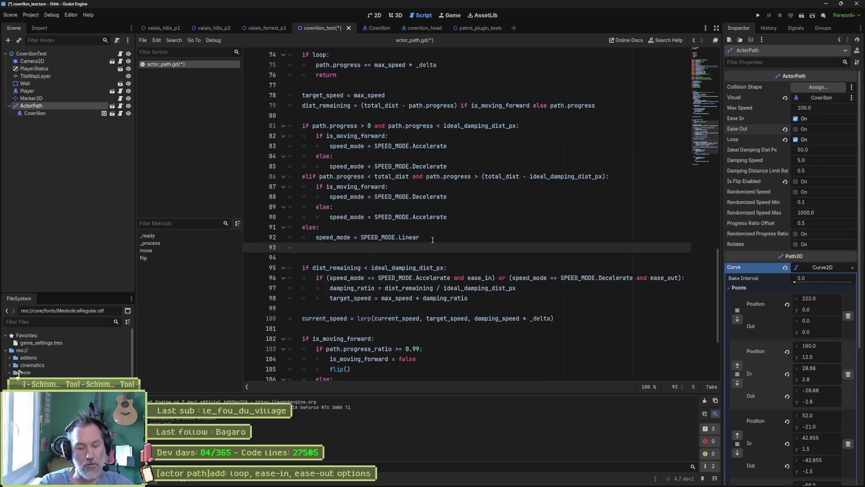
text(int_debug()
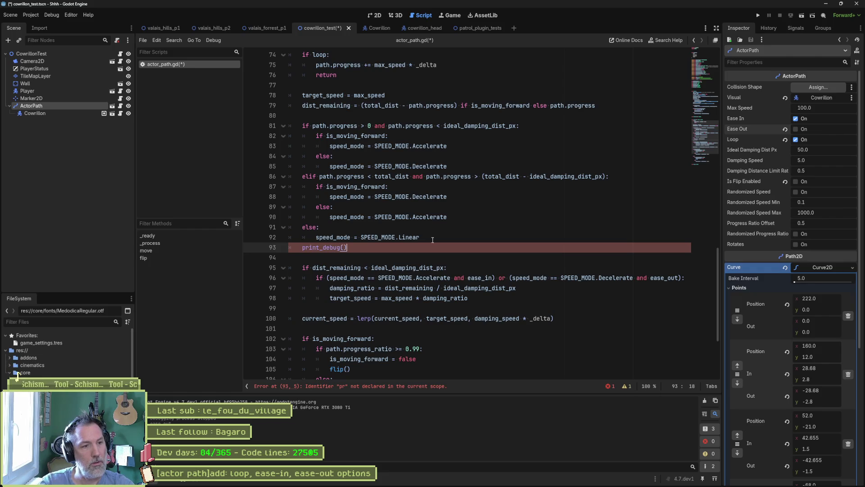
text(self, " spee)
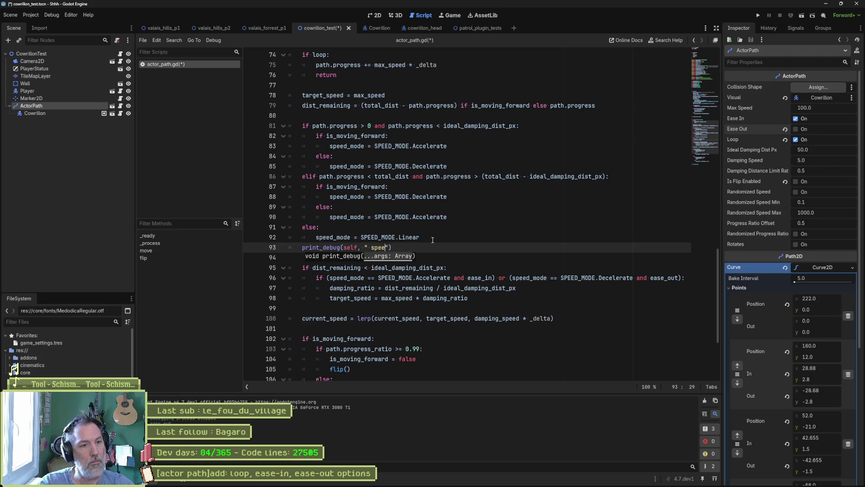
text(?)
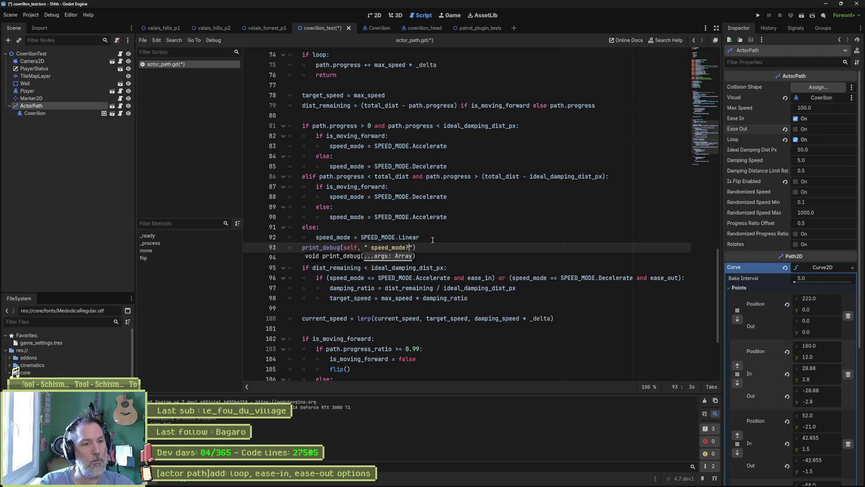
text(, speed_mode)
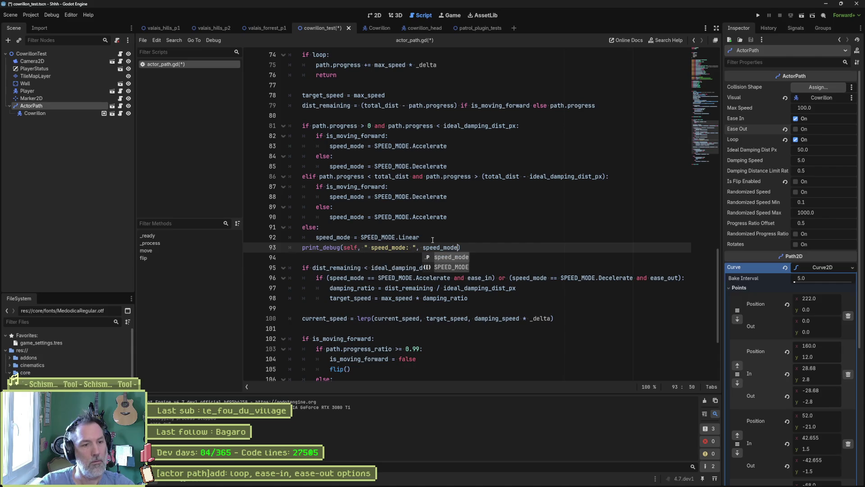
key(F6)
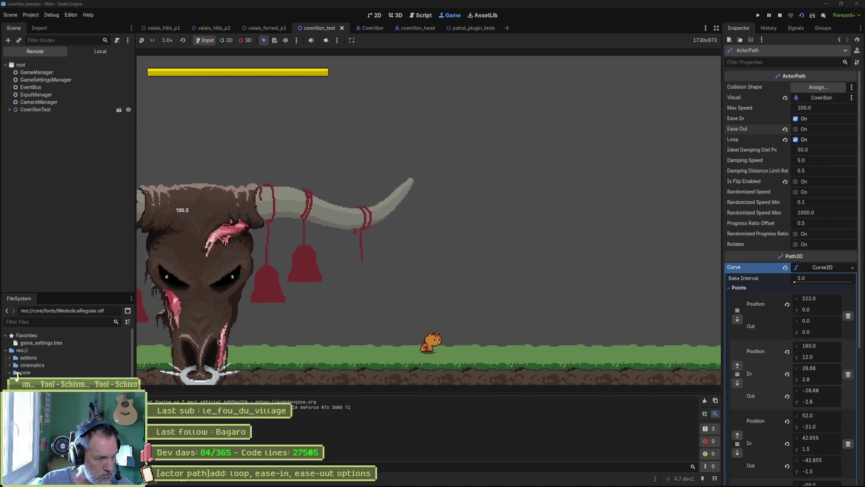
Turn off Loop on ActorPath, rerun the Cowrillon test, then stop it and view actor_path.gd
key(F8)
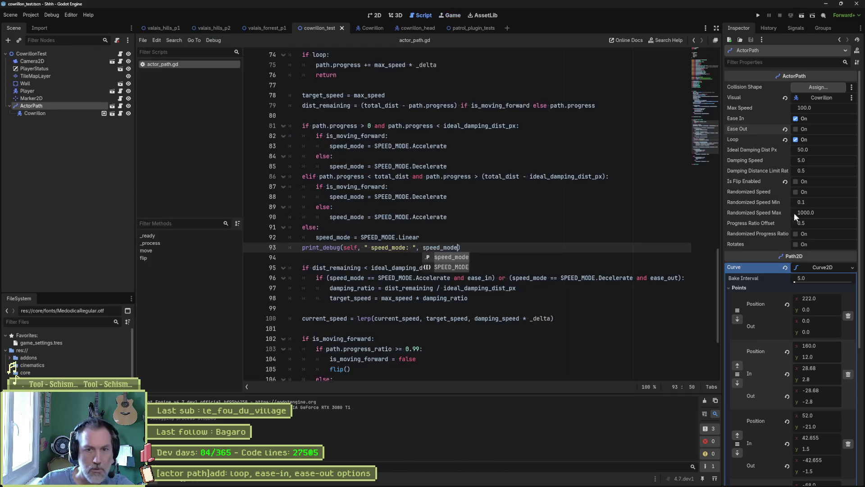
click(792, 141)
key(F6)
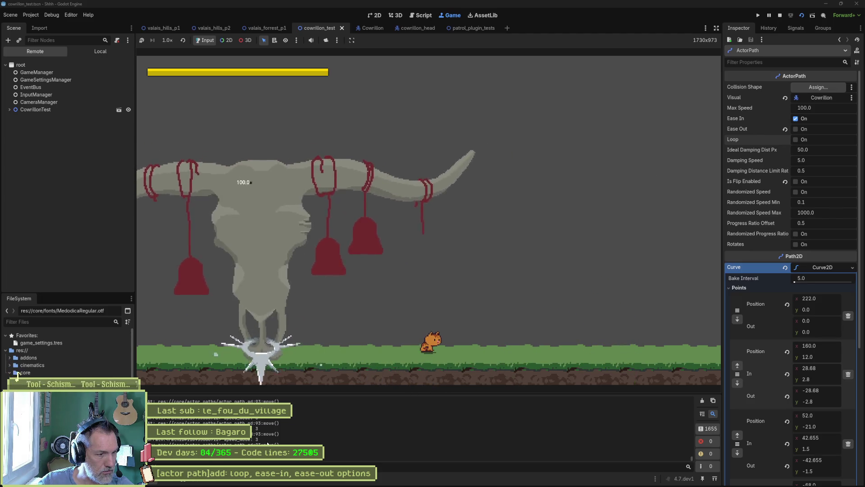
key(F8)
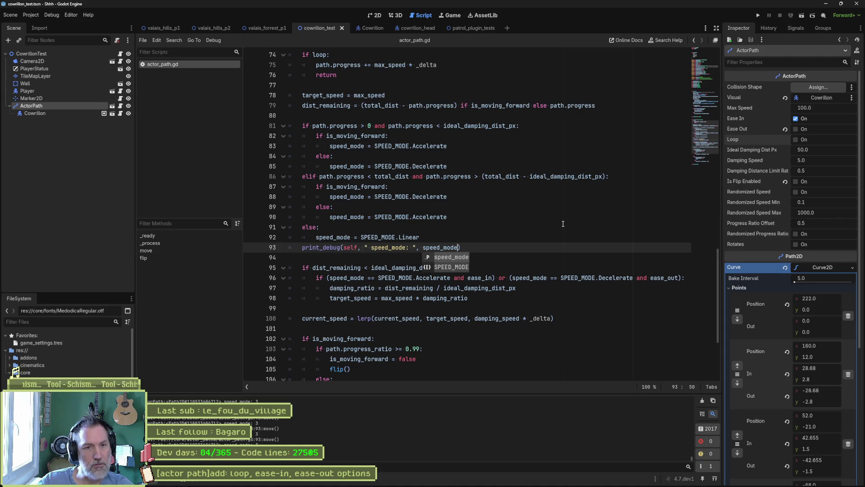
scroll(562, 223, up, 15)
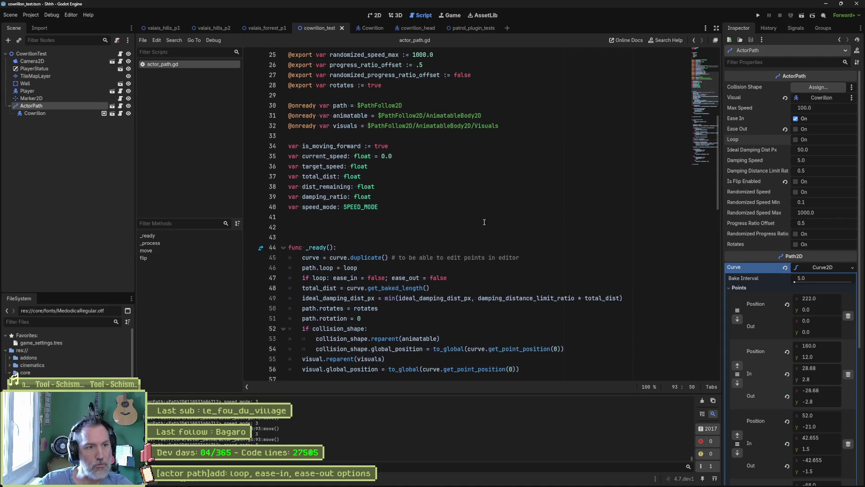
Review the SPEED_MODE enum names Accelerate, Decelerate and Linear
scroll(484, 222, up, 8)
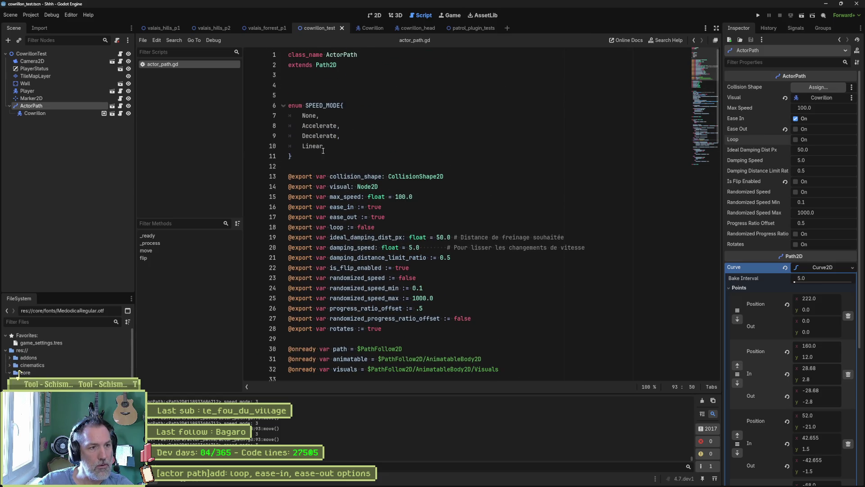
click(323, 149)
double_click(330, 136)
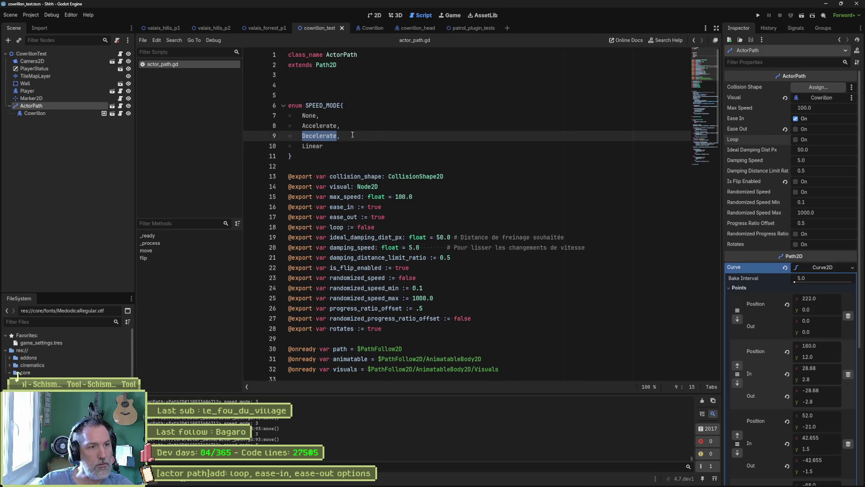
double_click(317, 126)
double_click(319, 136)
double_click(313, 146)
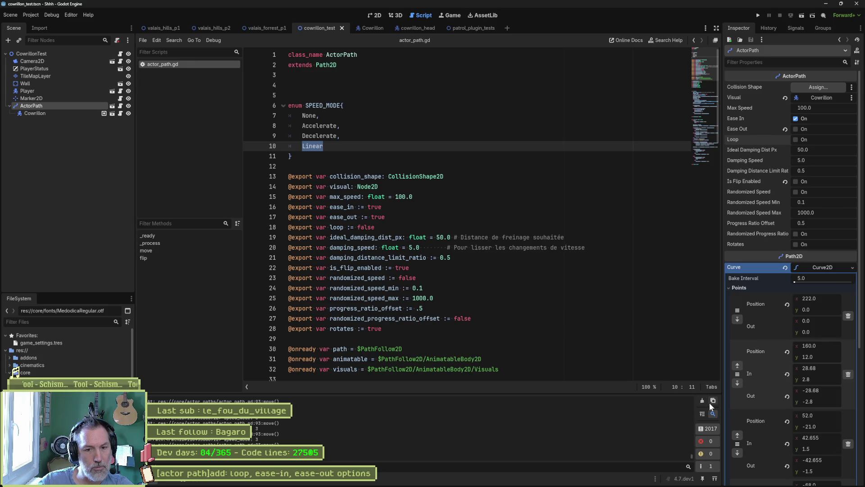
Turn on Collapse Duplicate Messages in the Output log and rerun the test scene
click(703, 412)
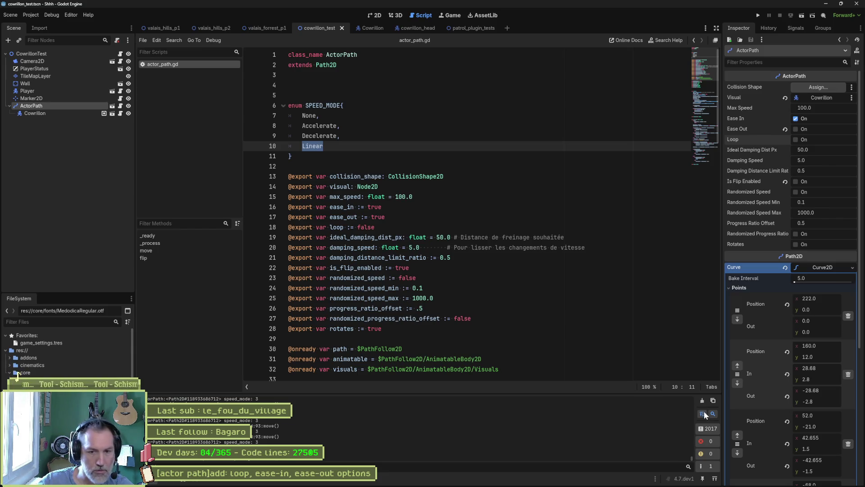
key(F6)
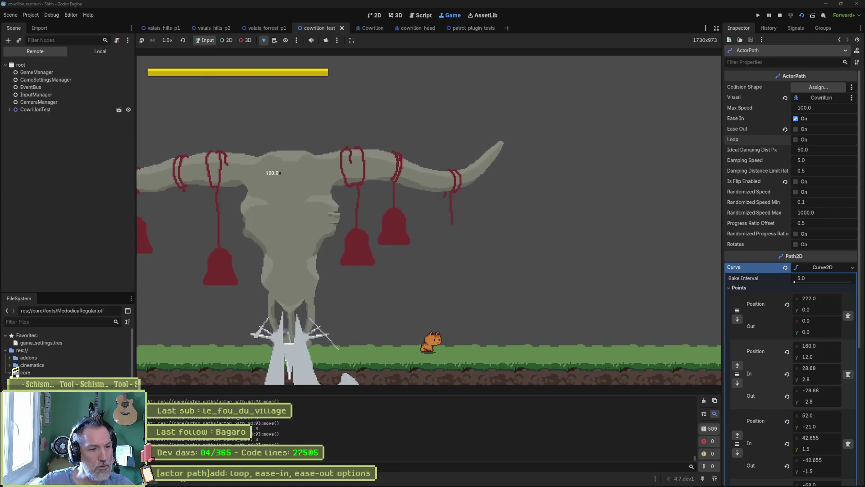
Stop the game and find the ease_in/ease_out condition in move()
key(F8)
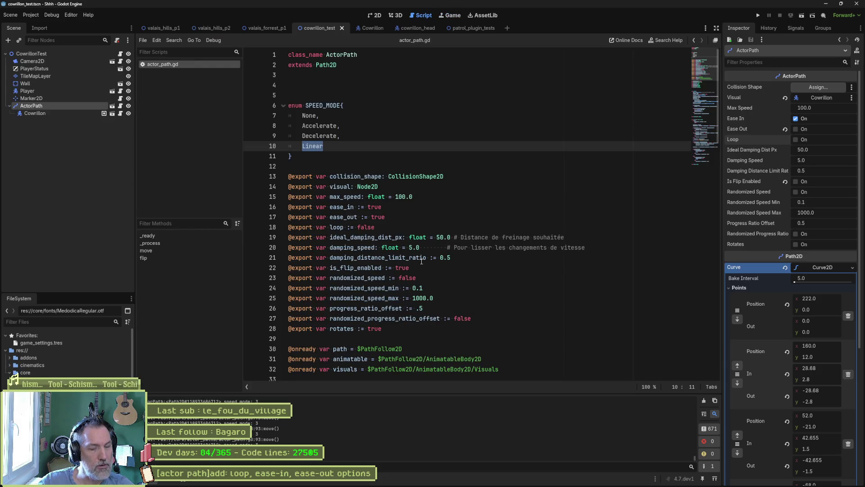
scroll(421, 261, down, 20)
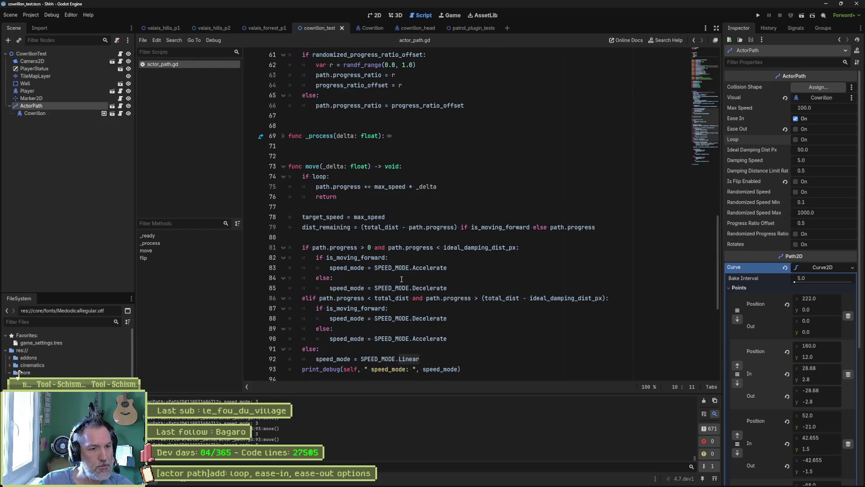
scroll(402, 279, down, 2)
click(414, 298)
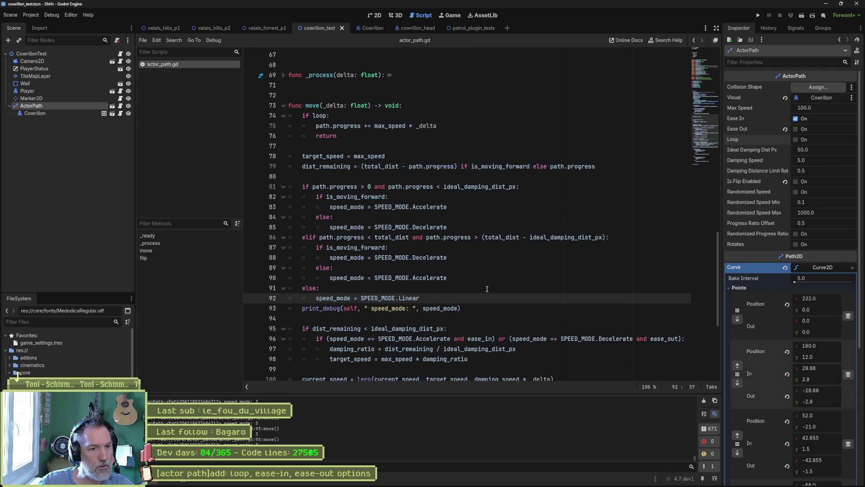
scroll(486, 289, down, 2)
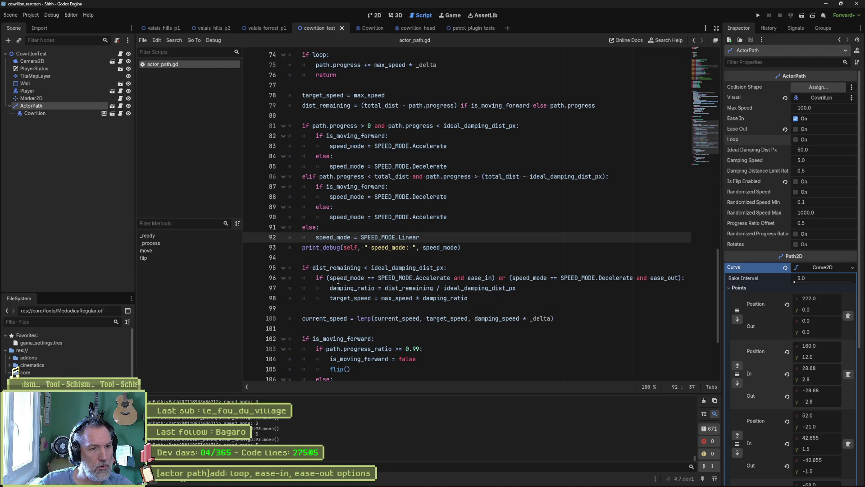
drag(329, 277, 493, 277)
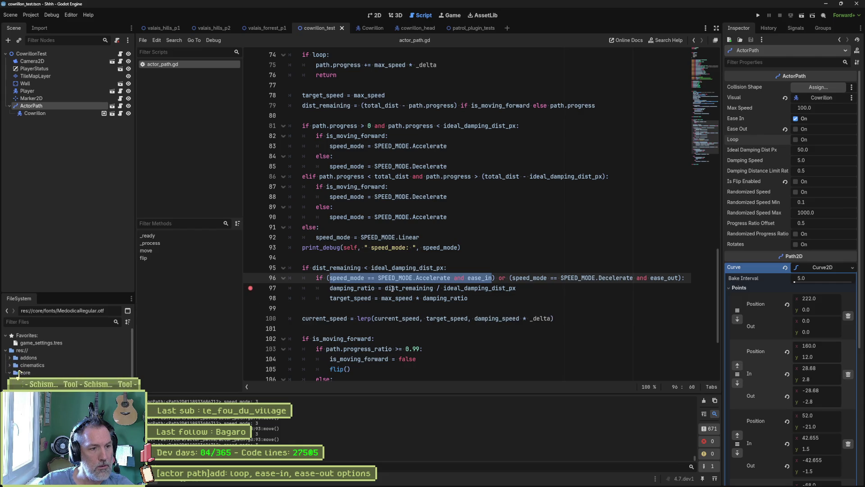
Run the scene again and inspect dist_remaining on line 95
key(F6)
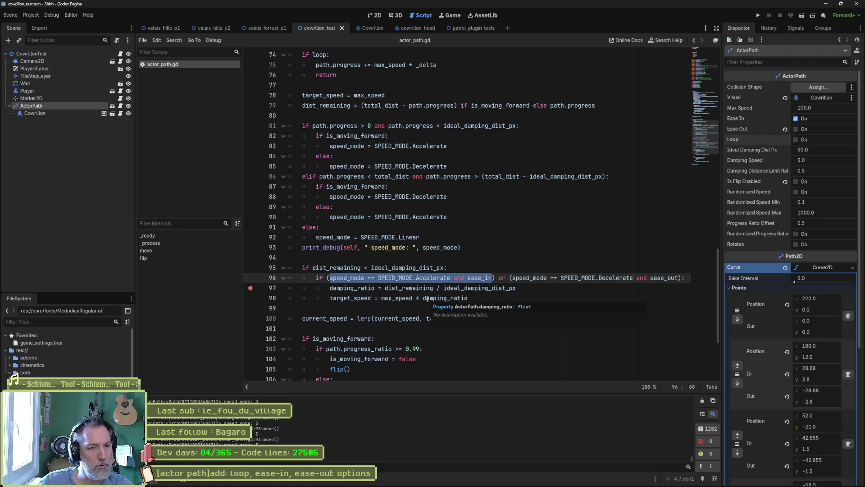
double_click(356, 268)
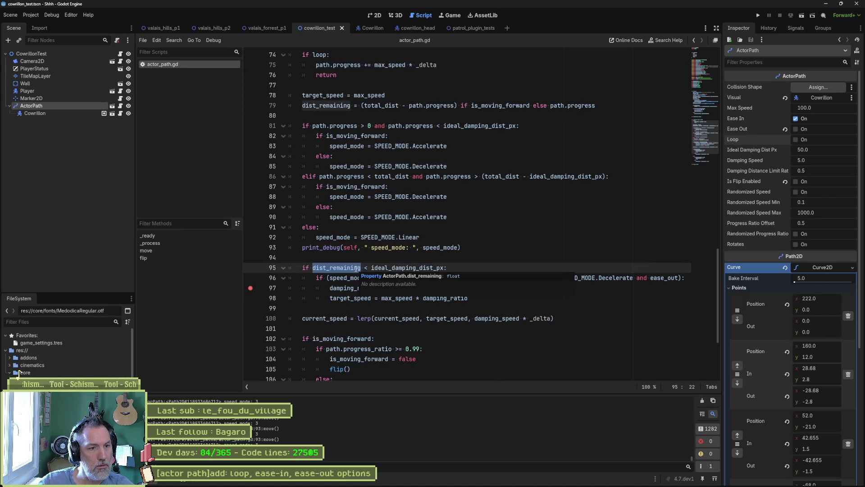
click(464, 269)
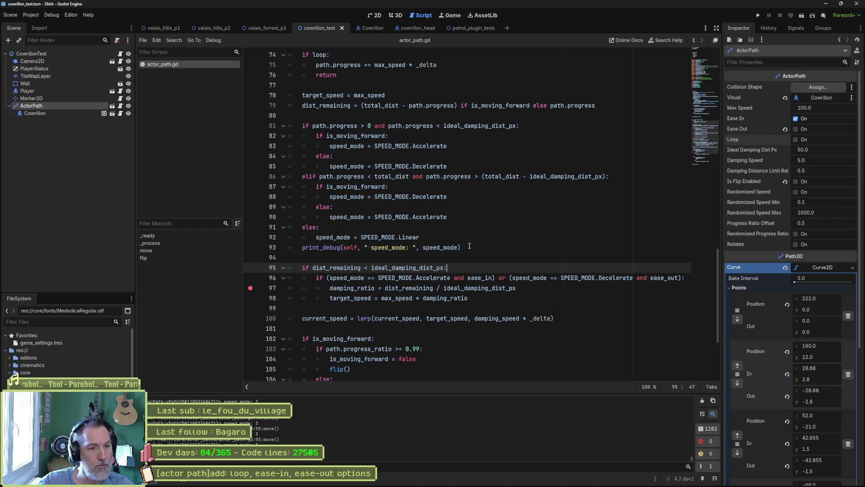
Add print_debug(self, " 2") inside the dist_remaining check and run the scene
key(Return)
text(print)
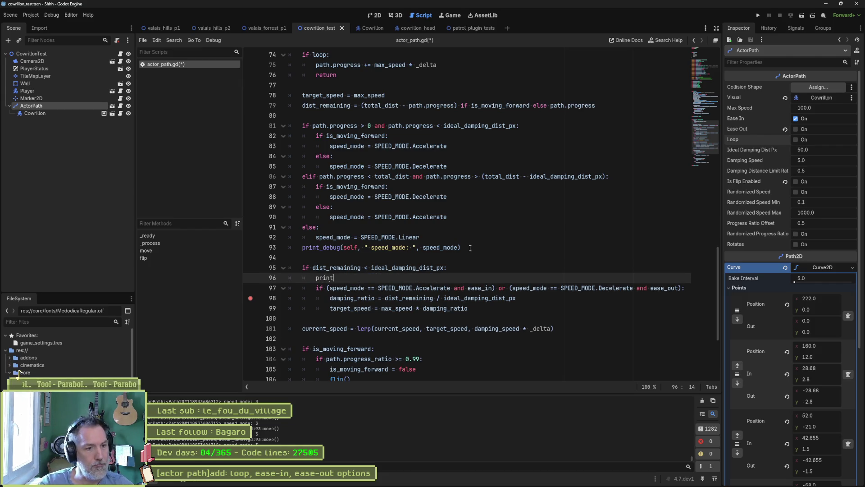
text(_debug(self)
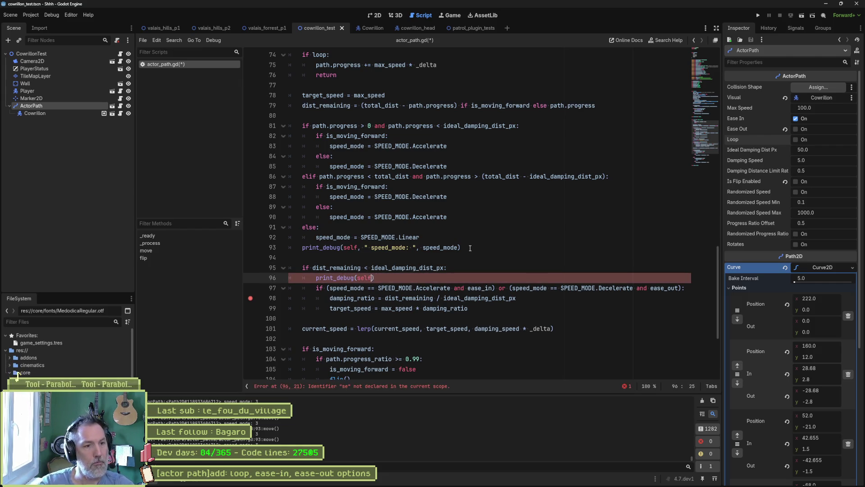
text(, " 2)
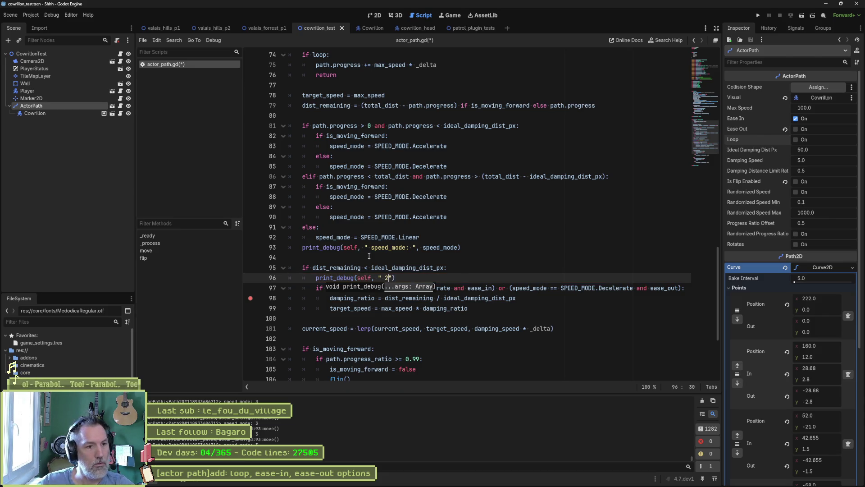
key(F6)
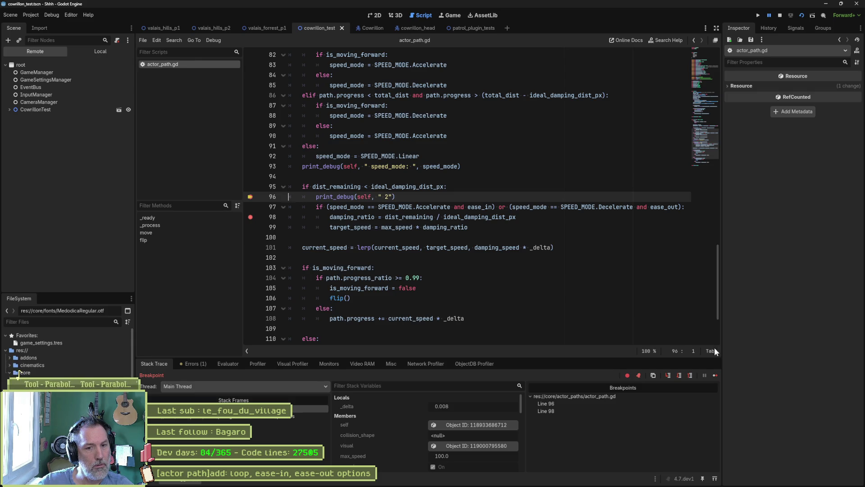
Continue past the breakpoint, remove the line-96 breakpoint, and end the debug session
click(712, 375)
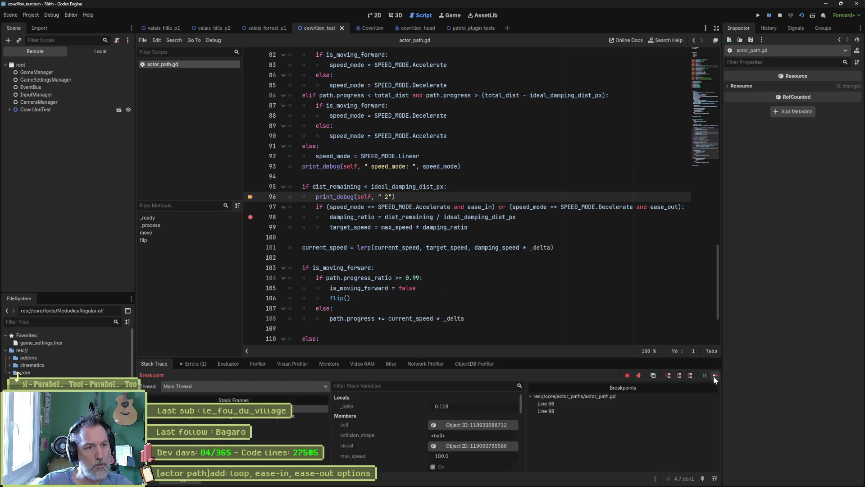
click(250, 197)
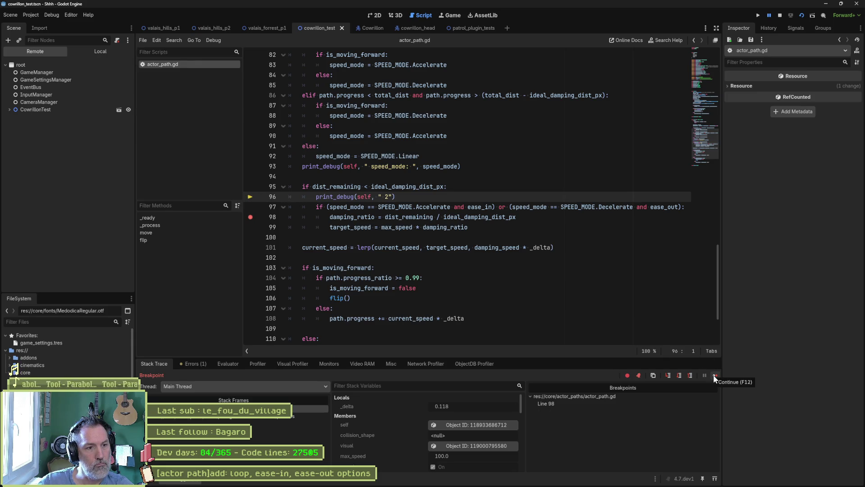
click(779, 16)
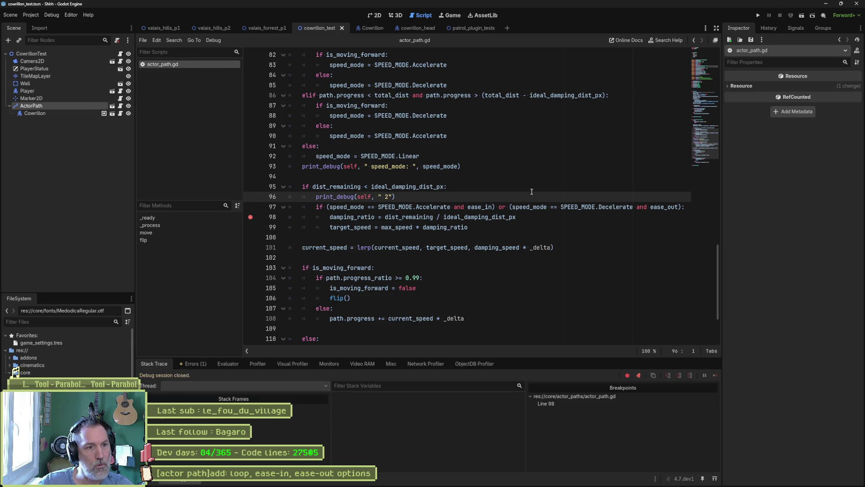
Run the cowrillon_test scene twice from actor_path.gd, then stop it
click(409, 198)
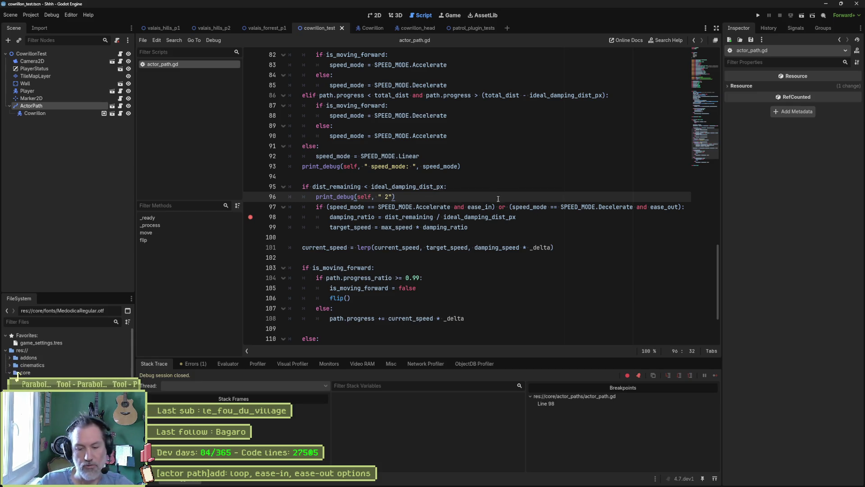
key(F6)
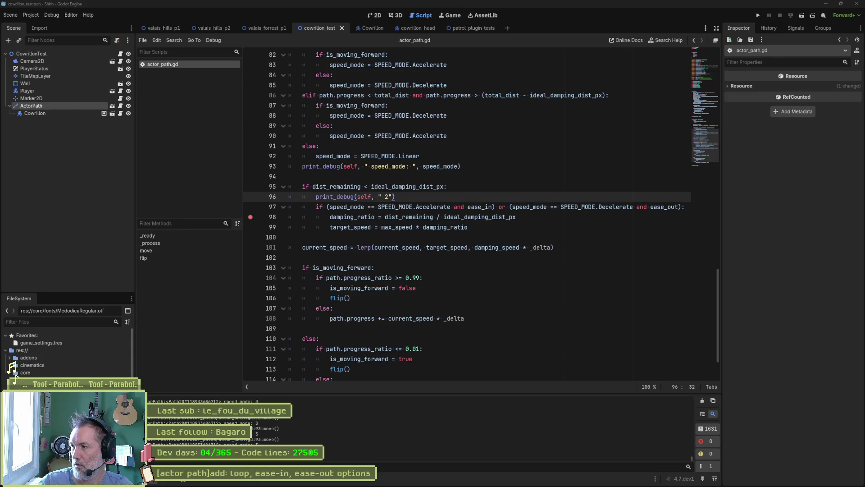
key(F6)
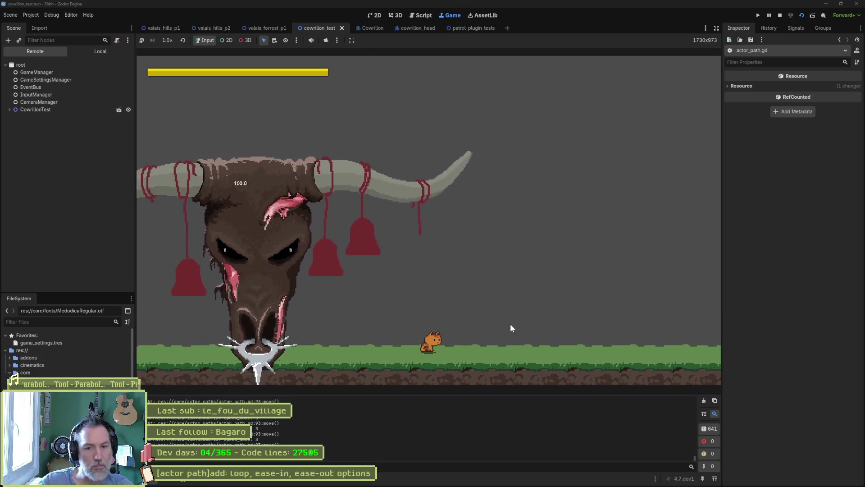
key(F8)
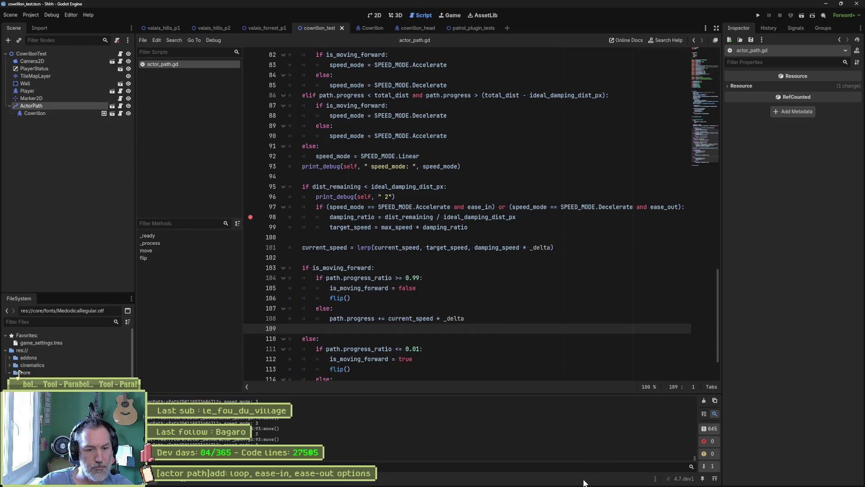
Snap Godot to the top half, stretched full width and taller, over the 100 − 75 = 25 sketch
click(841, 5)
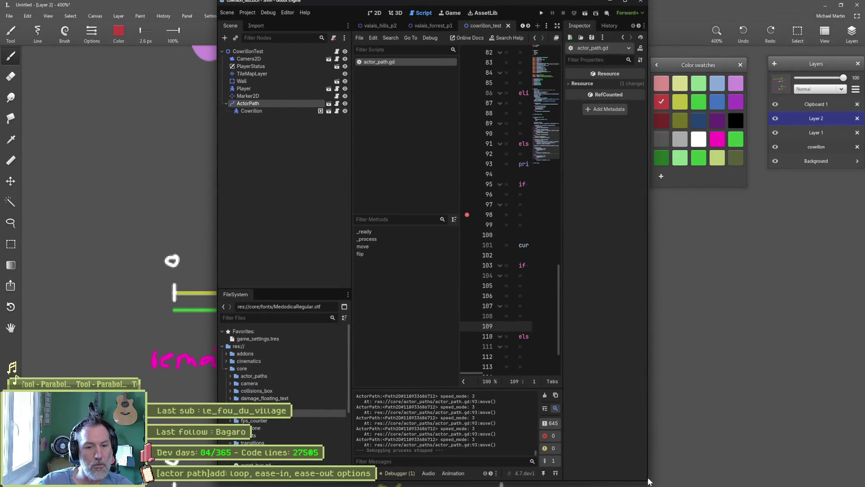
mouse_move(649, 480)
mouse_down()
mouse_move(766, 475)
mouse_move(741, 472)
mouse_up()
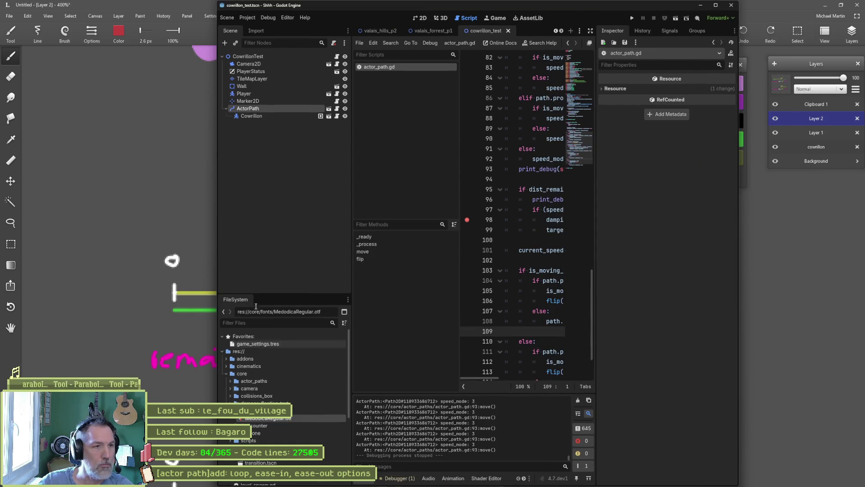
drag(403, 18, 310, 42)
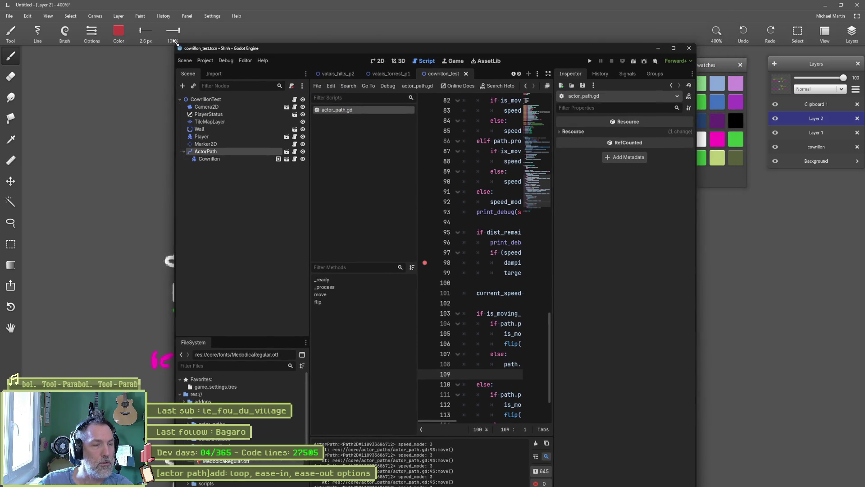
drag(174, 41, 29, 292)
mouse_move(254, 301)
mouse_down()
mouse_move(369, 10)
mouse_move(389, 5)
mouse_move(453, 25)
mouse_move(412, 24)
mouse_move(466, 23)
mouse_move(464, 31)
mouse_move(460, 18)
mouse_up()
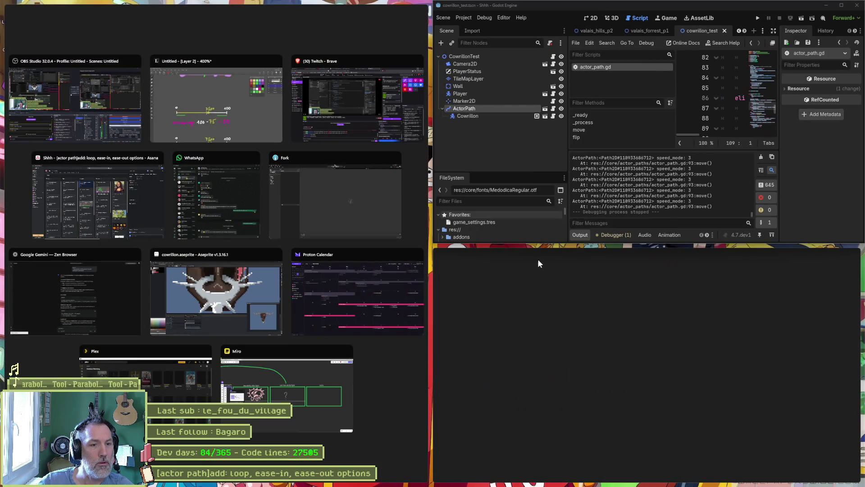
click(479, 171)
drag(431, 130, 2, 131)
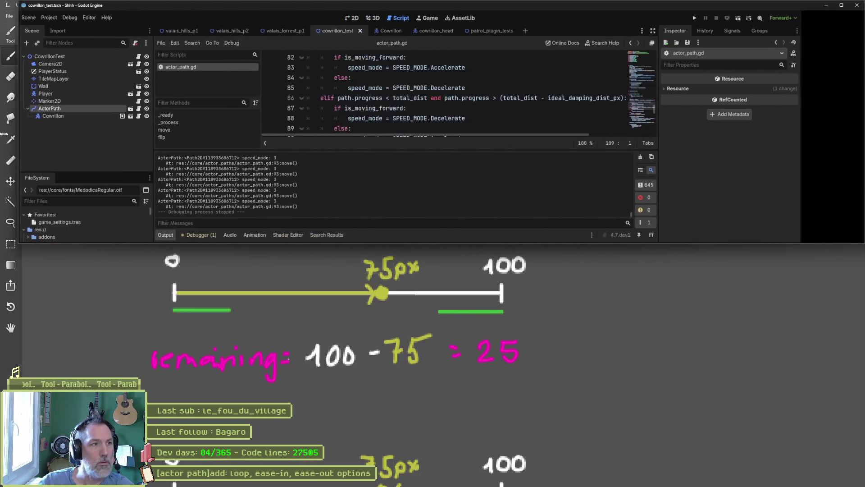
drag(315, 242, 334, 407)
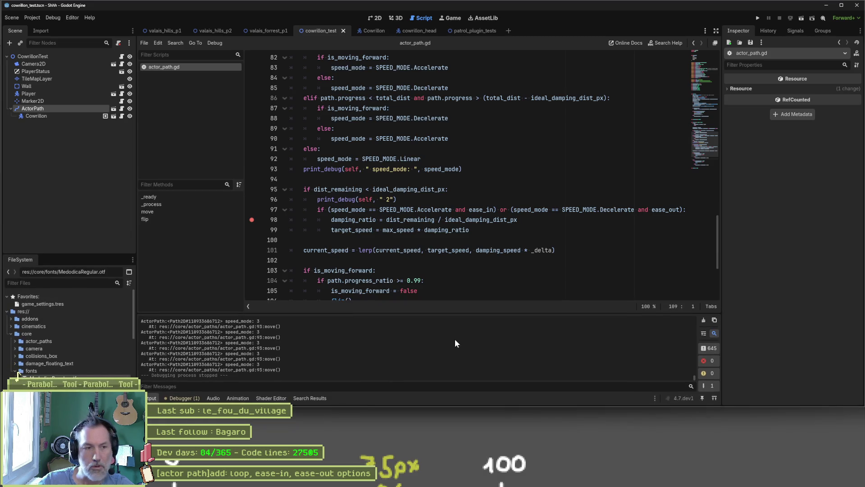
Run the test scene once more and stop it to capture the speed_mode prints
key(F6)
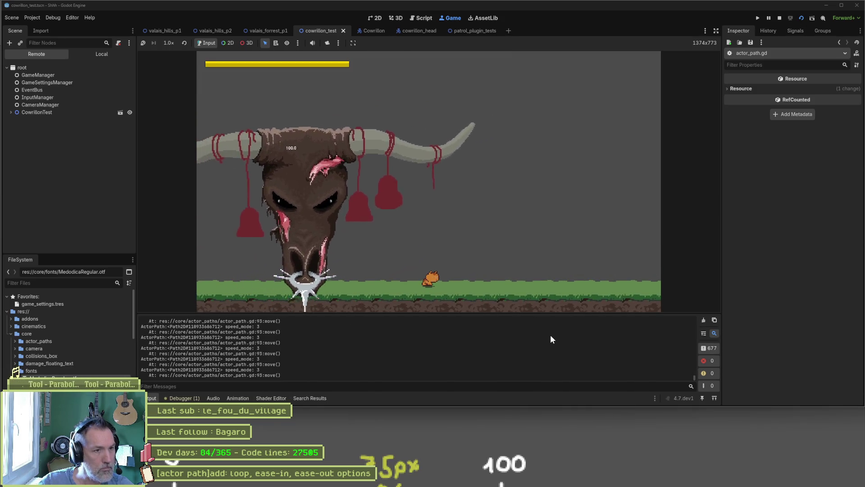
key(F8)
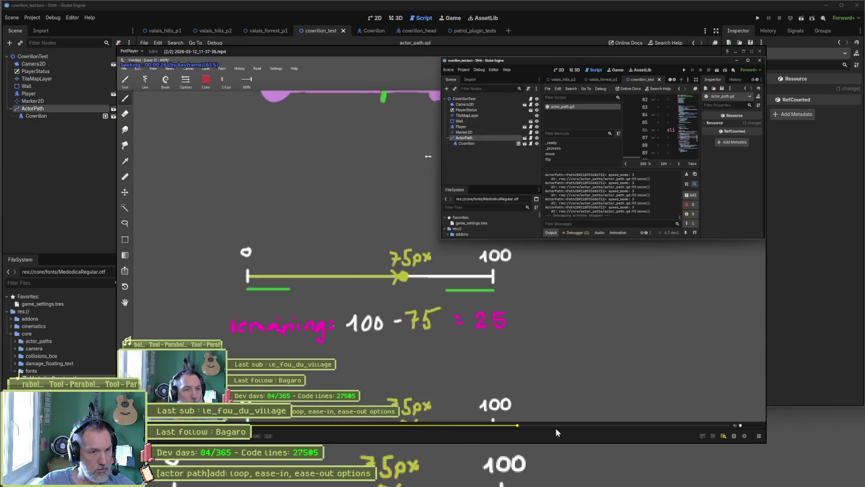
Step the PotPlayer replay through the boss fight, then select Godot's line-96 print_debug call
click(666, 427)
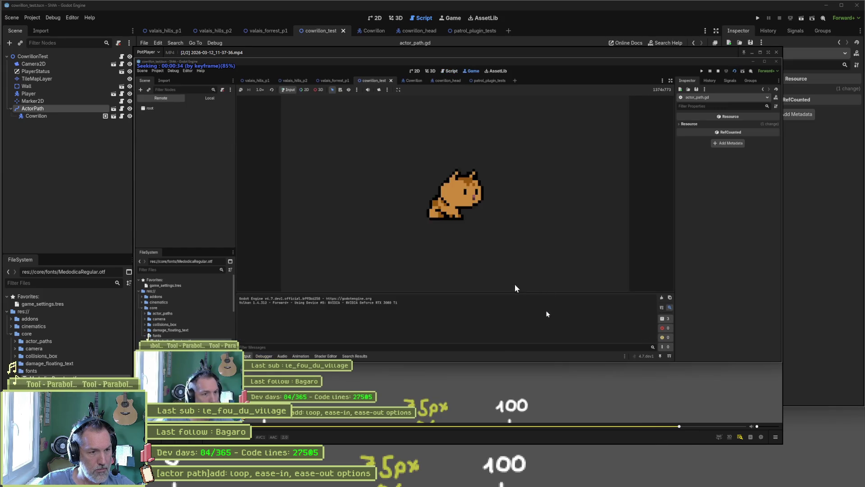
key(space)
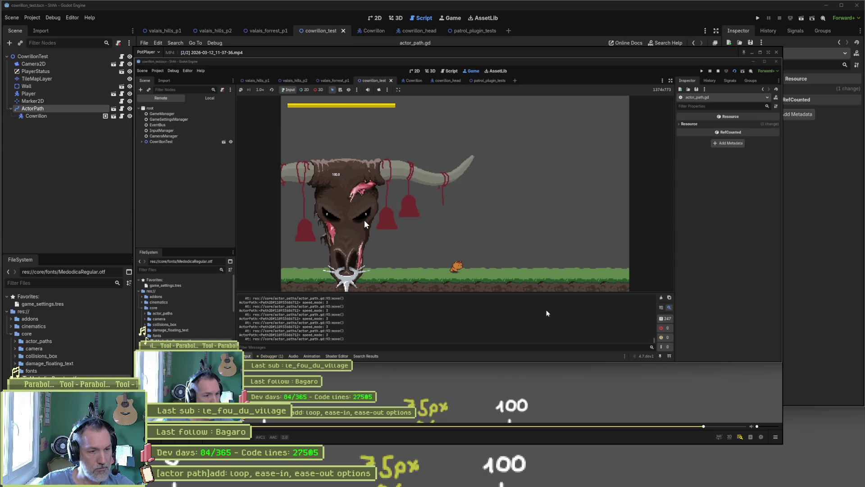
key(f)
key(f)
key(f)
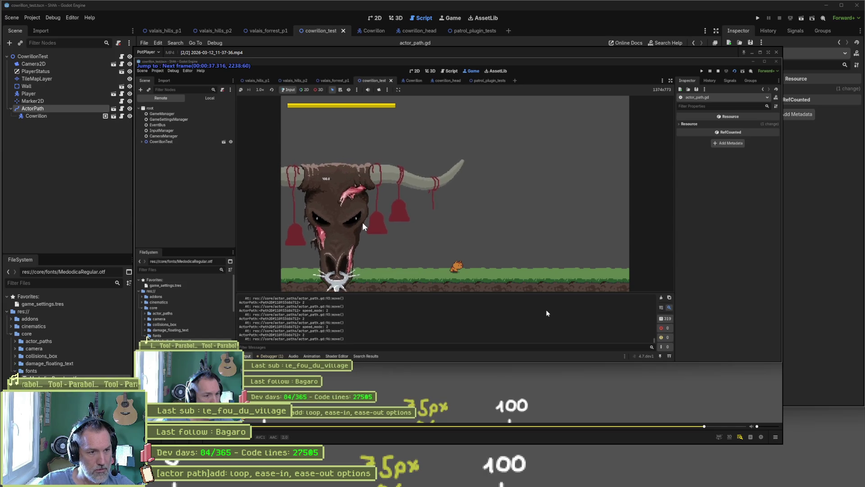
key(f)
key(f)
key(f)
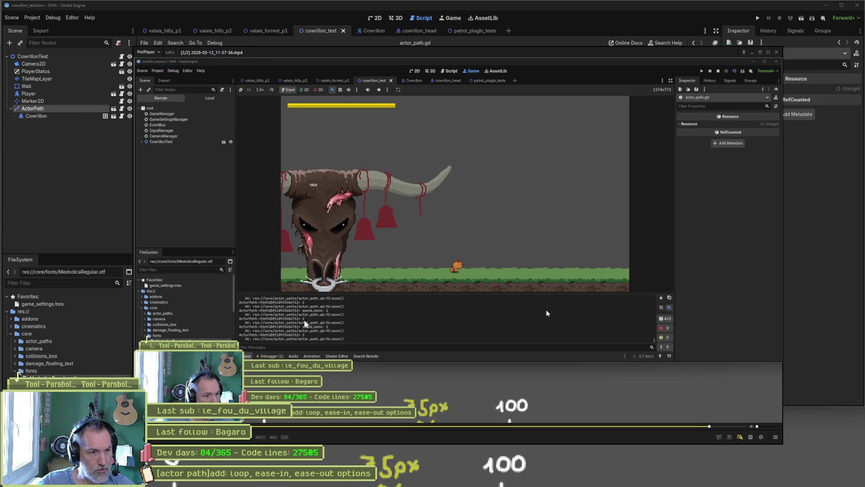
key(f)
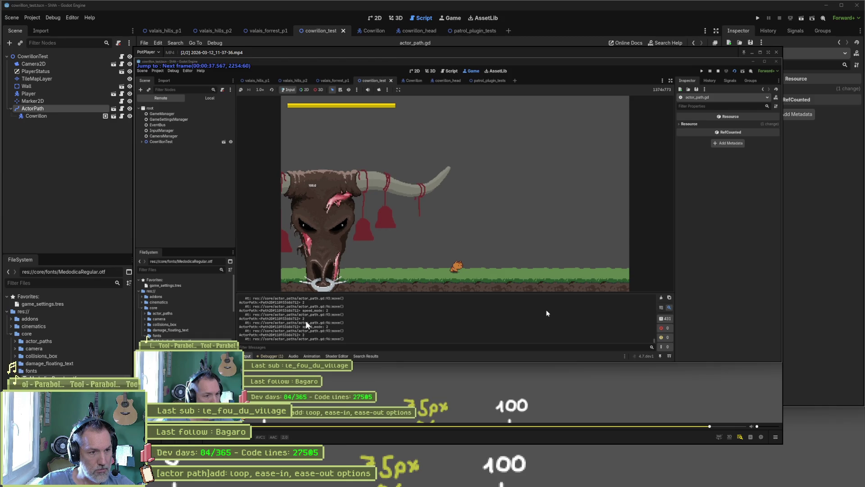
key(f)
key(f)
key(f)
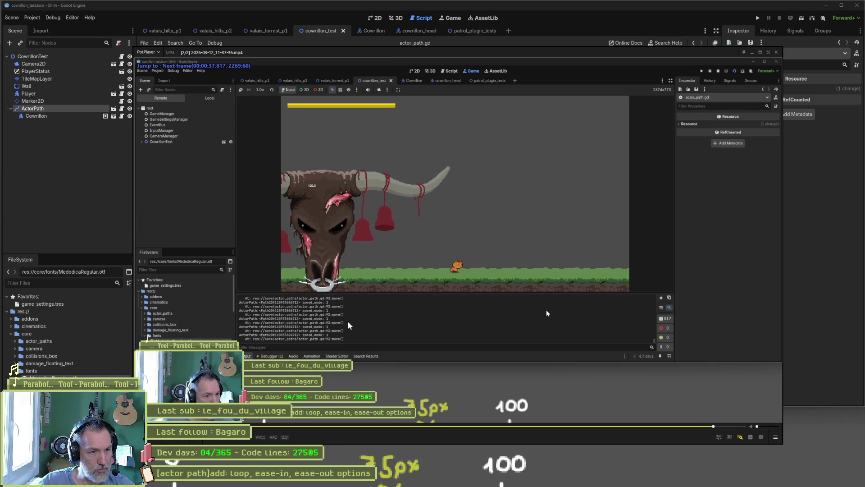
key(f)
key(f)
key(f)
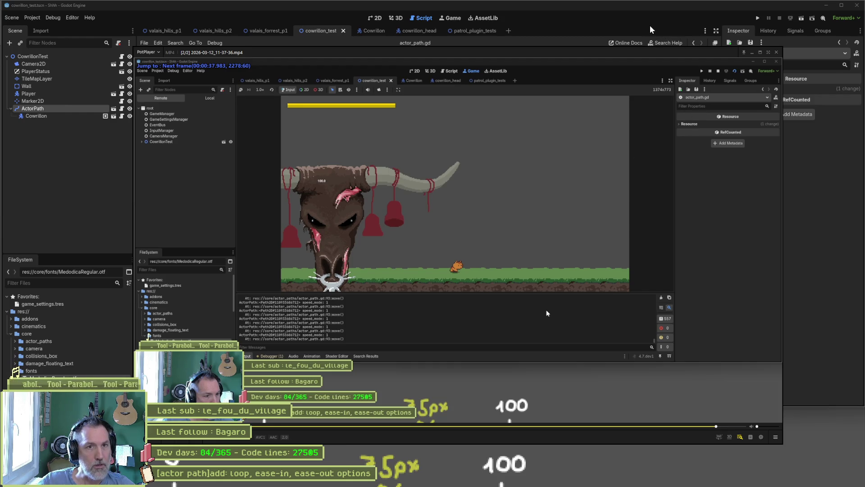
click(650, 29)
mouse_move(396, 199)
mouse_down()
mouse_move(343, 210)
mouse_move(317, 200)
mouse_up()
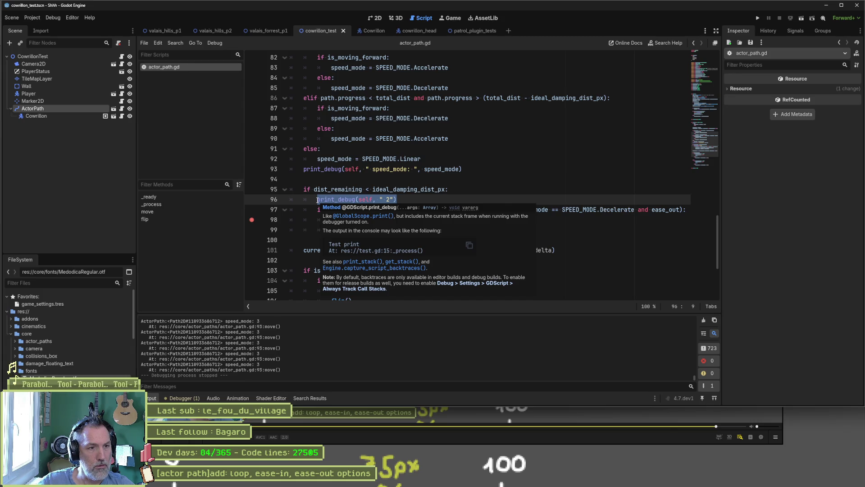
double_click(338, 189)
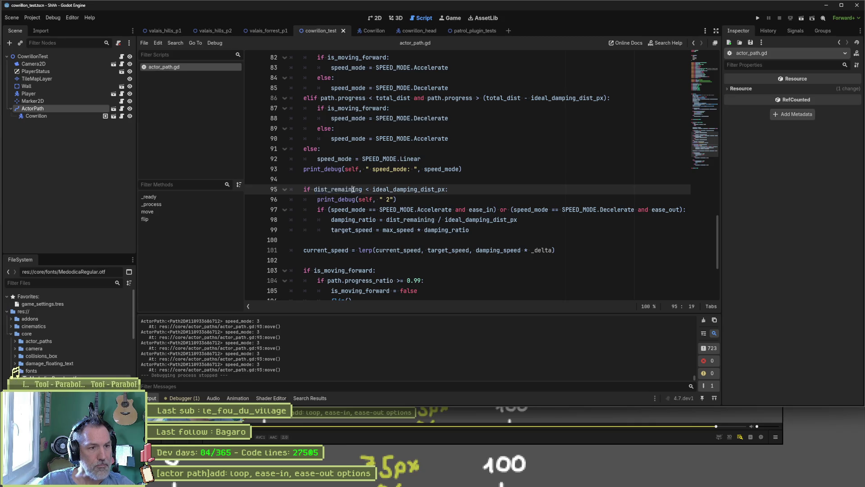
scroll(459, 225, up, 2)
scroll(460, 225, up, 2)
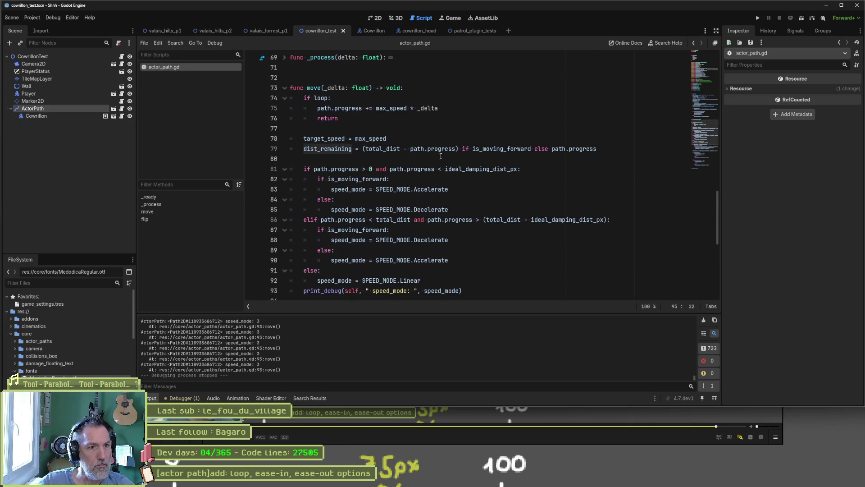
scroll(527, 155, down, 5)
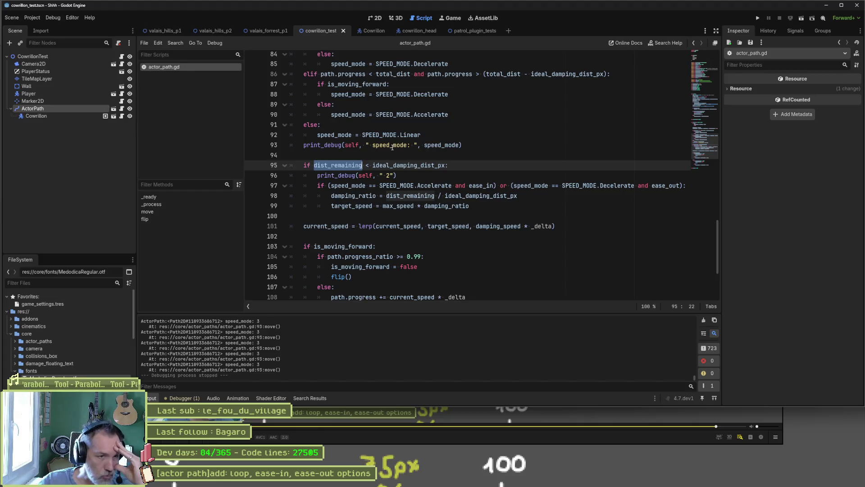
click(345, 167)
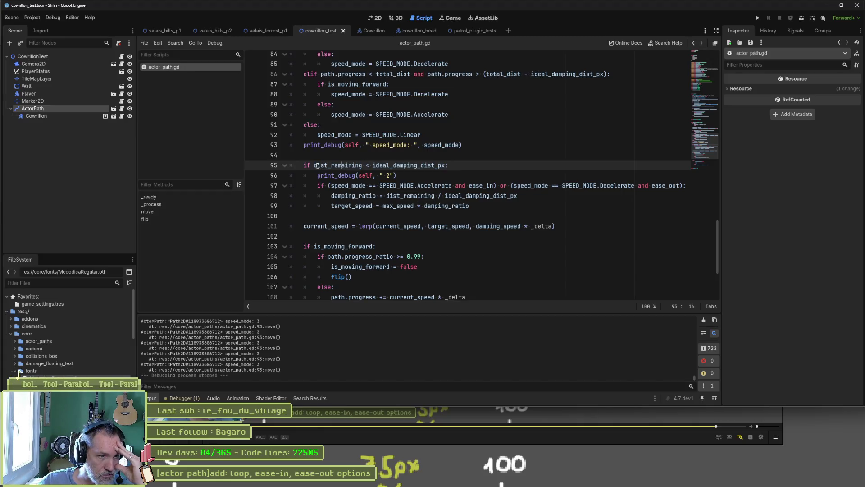
drag(314, 165, 462, 166)
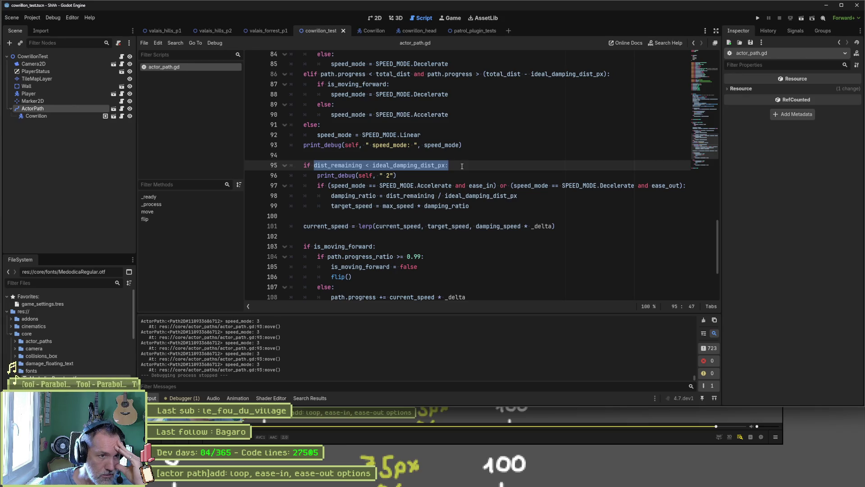
double_click(344, 165)
scroll(431, 210, up, 5)
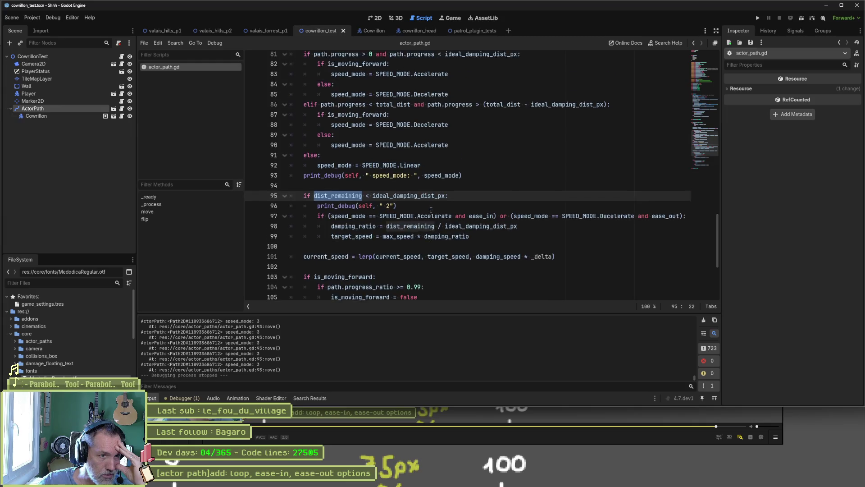
scroll(413, 177, down, 1)
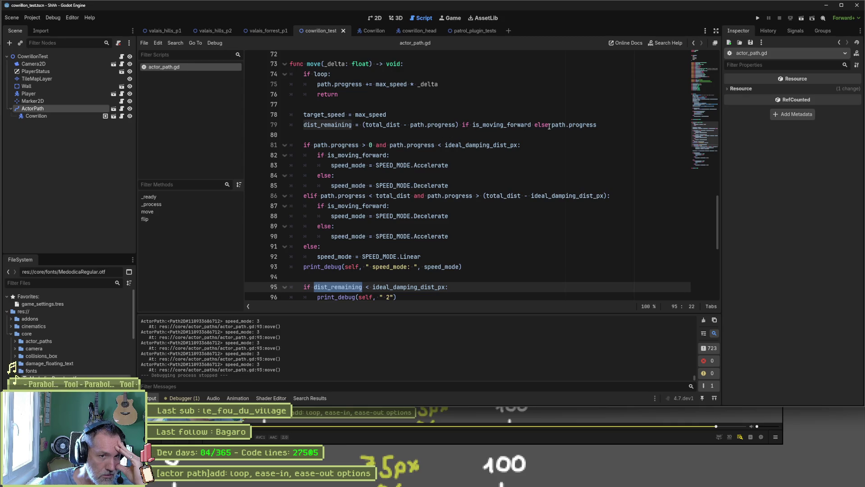
mouse_move(551, 125)
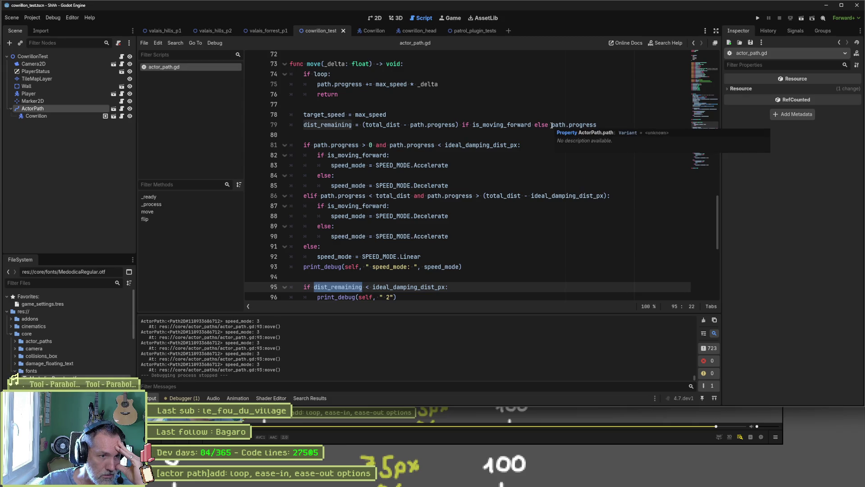
scroll(463, 150, down, 2)
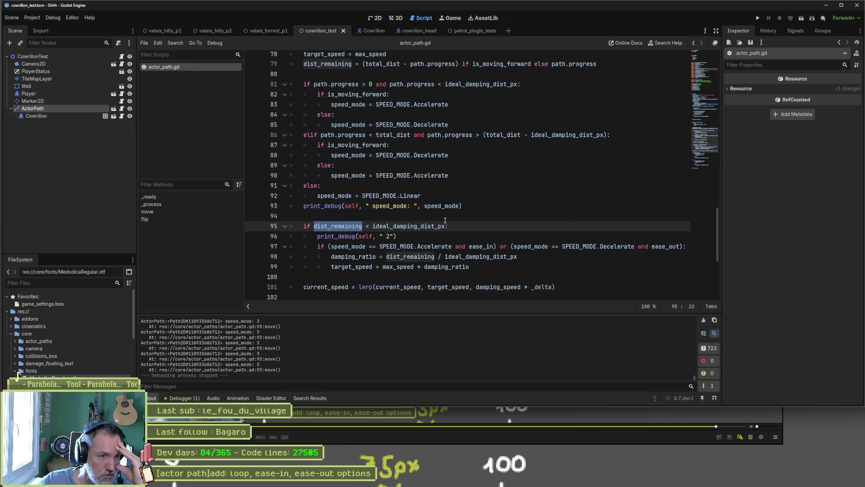
click(468, 206)
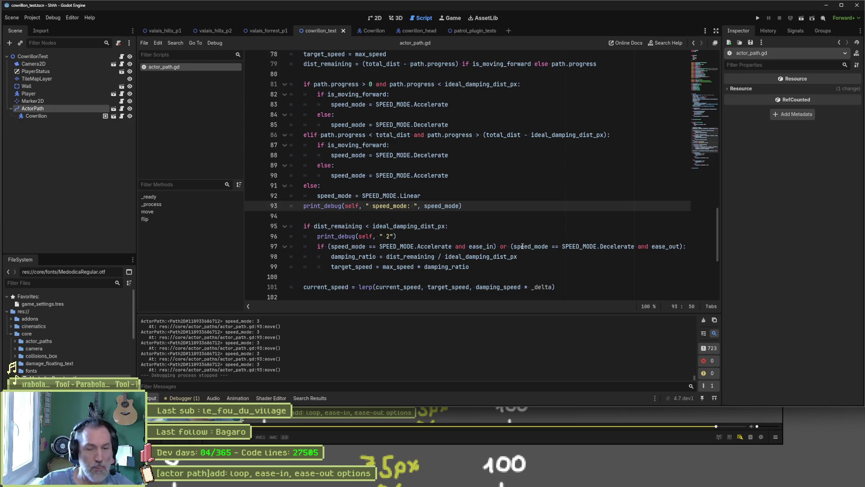
Append "dist_remaining: ", dist_remaining to the line-93 print_debug call
text(,)
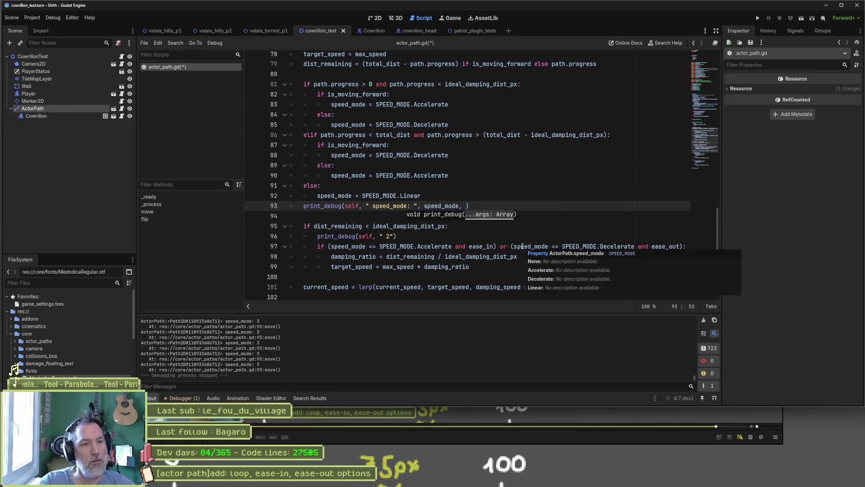
key(Escape)
double_click(351, 226)
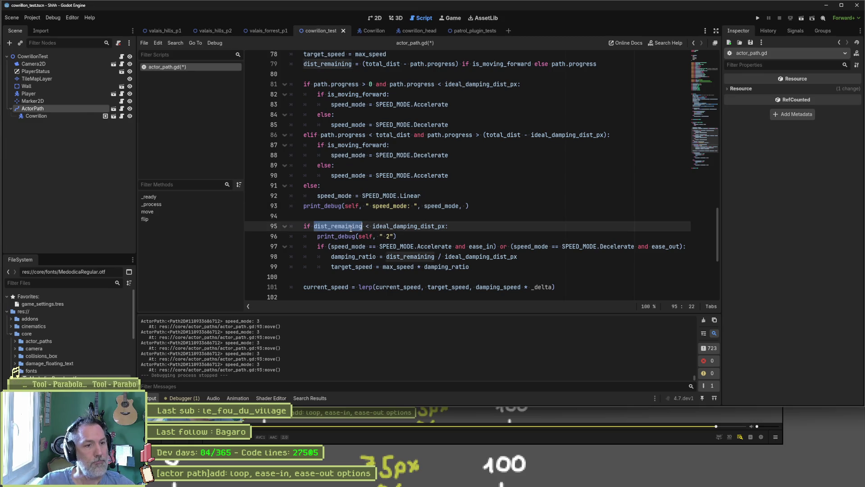
key(ctrl+c)
click(464, 206)
text(")
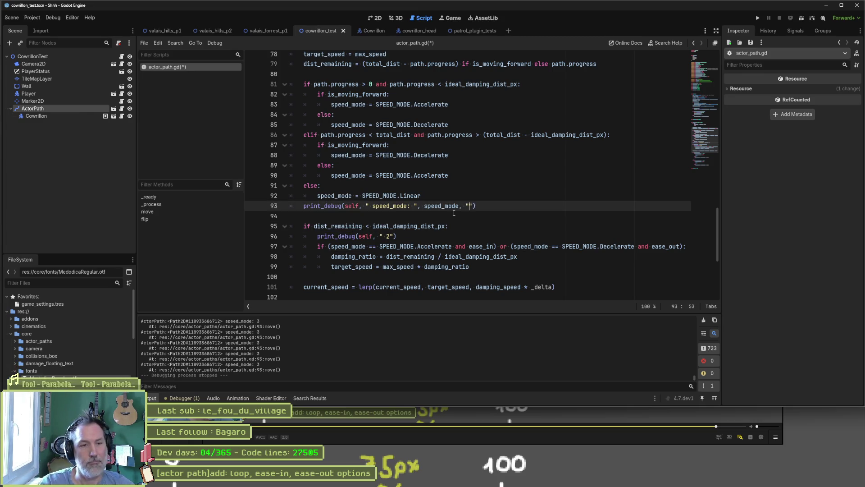
key(ctrl+v)
text(: ",)
key(ctrl+v)
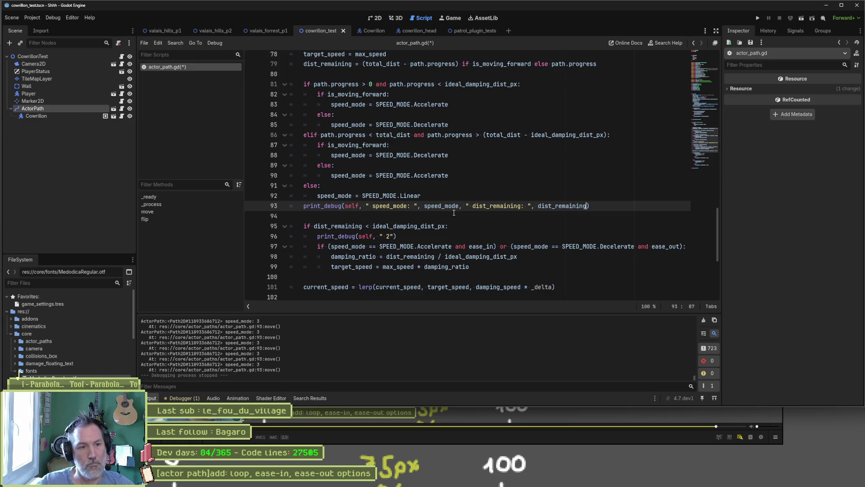
Delete the leftover print_debug(self, " 2") line and test-run the scene
click(305, 239)
key(ctrl+shift+k)
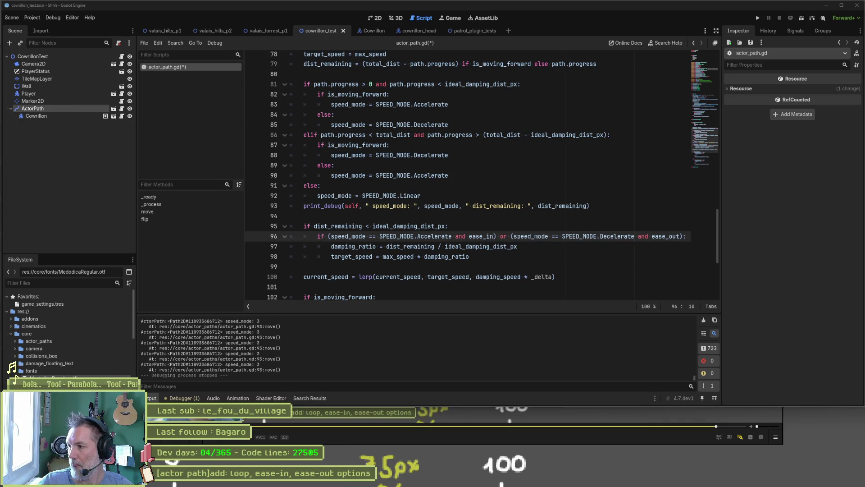
key(F6)
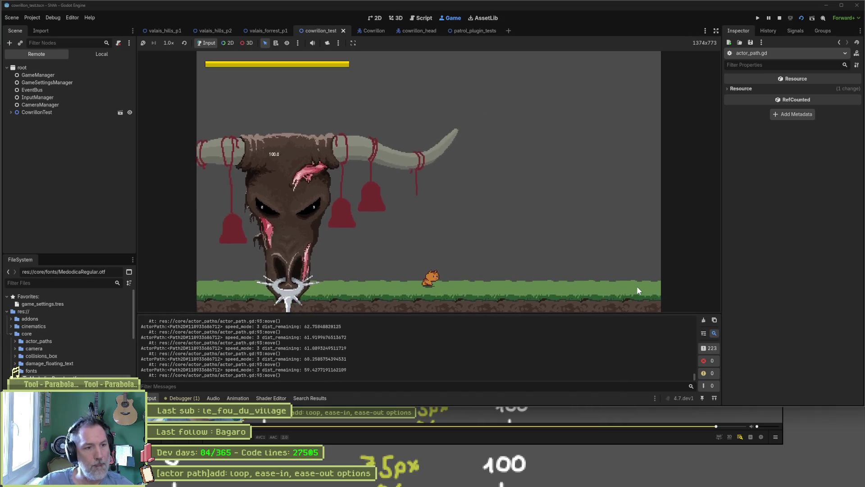
key(F8)
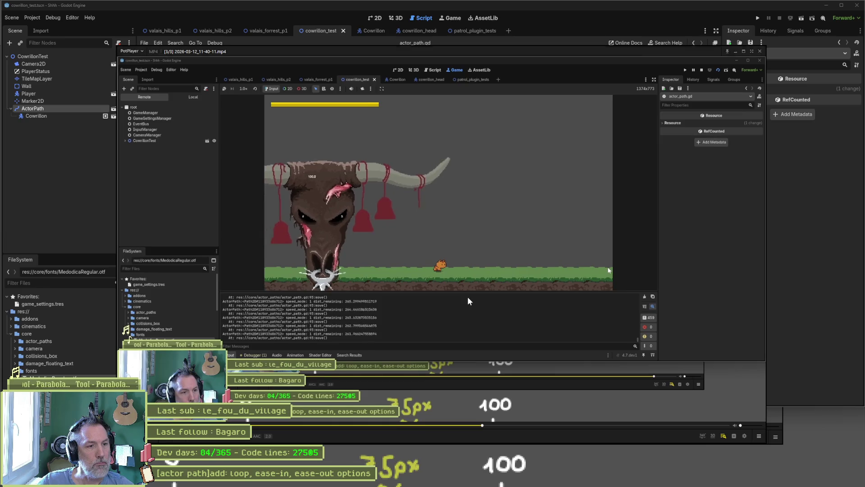
Rewind the test-run recording and step through it frame by frame, then return to Godot
key(Left)
key(Left)
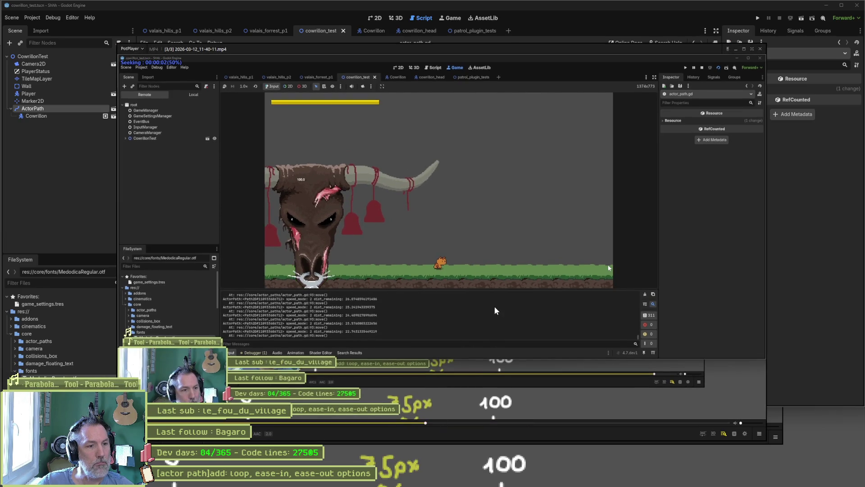
key(f)
key(f)
key(f)
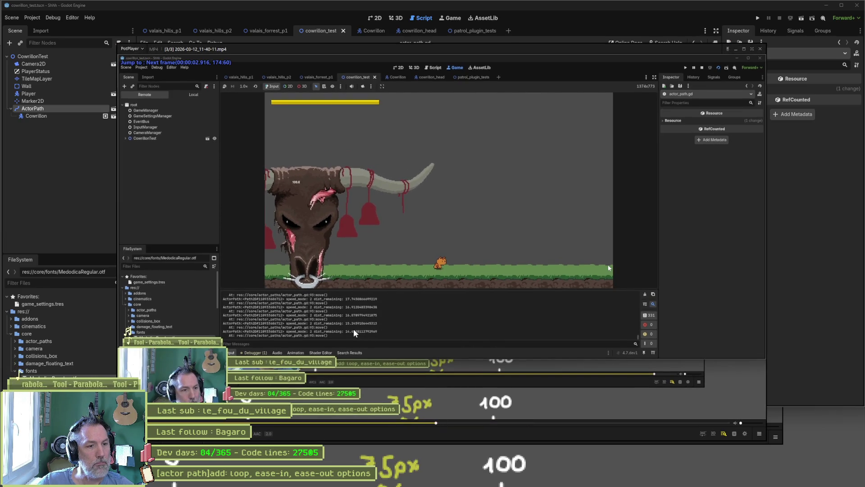
key(f)
key(f)
key(f)
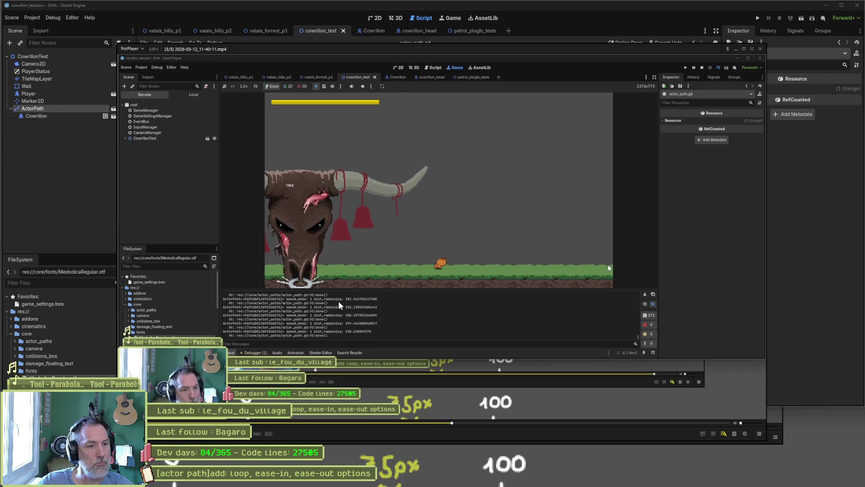
key(f)
key(f)
key(f)
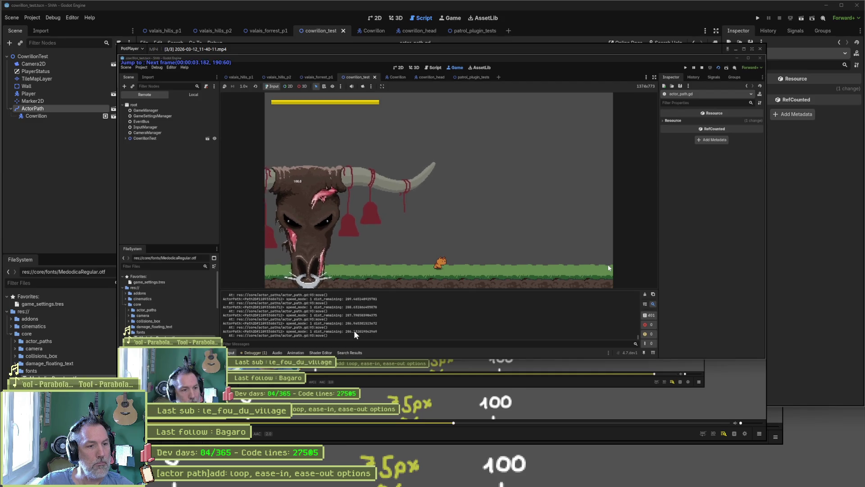
key(f)
key(f)
key(f)
click(62, 193)
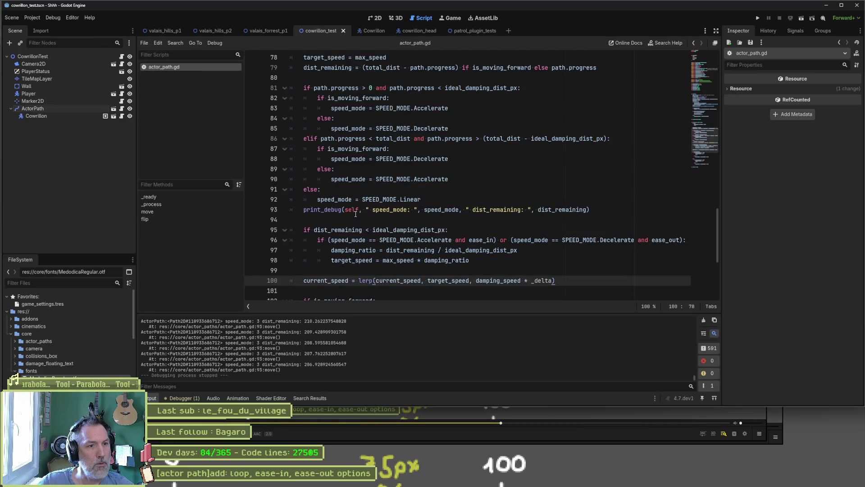
double_click(338, 229)
double_click(394, 229)
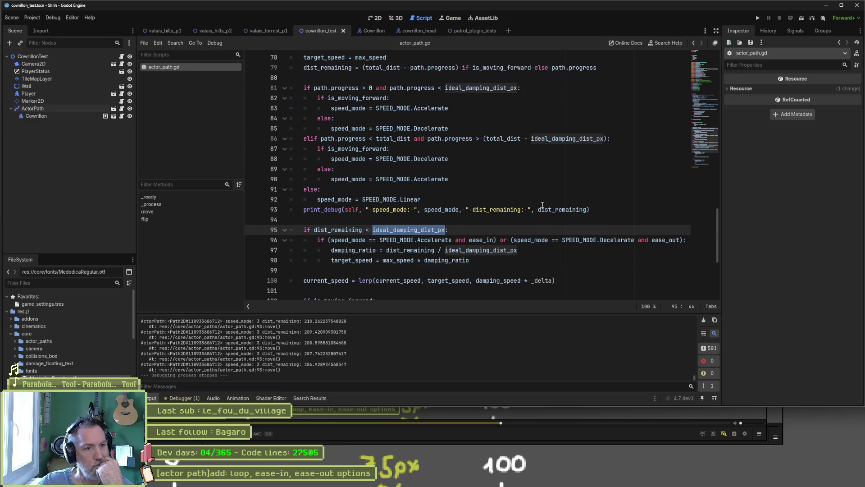
mouse_move(542, 205)
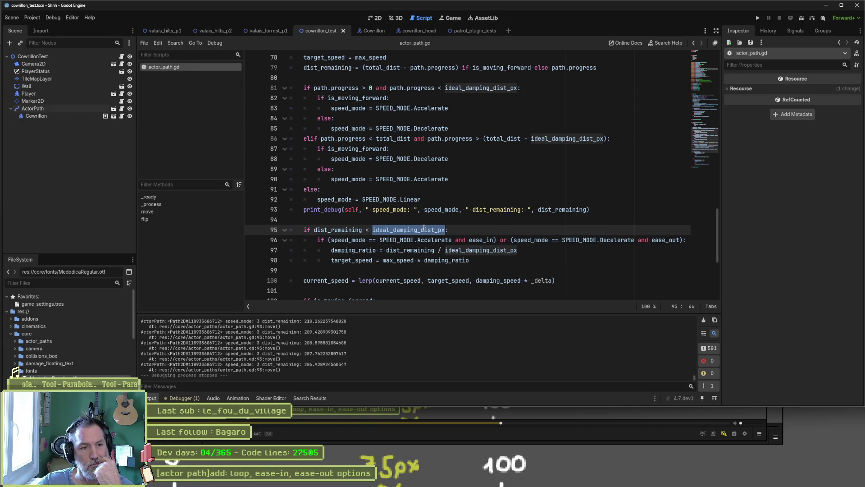
mouse_move(424, 227)
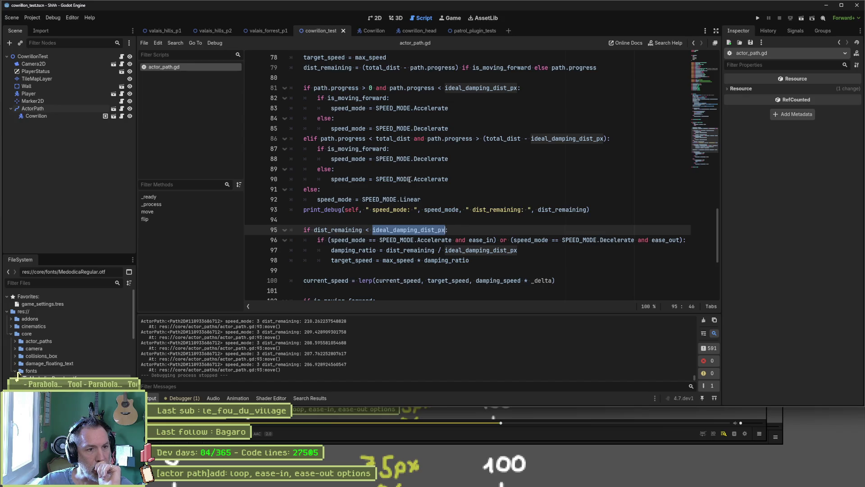
double_click(355, 179)
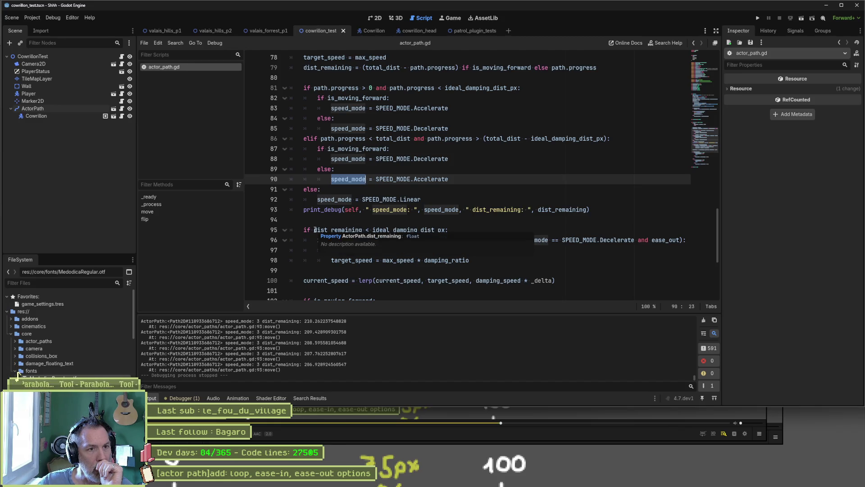
drag(314, 230, 449, 230)
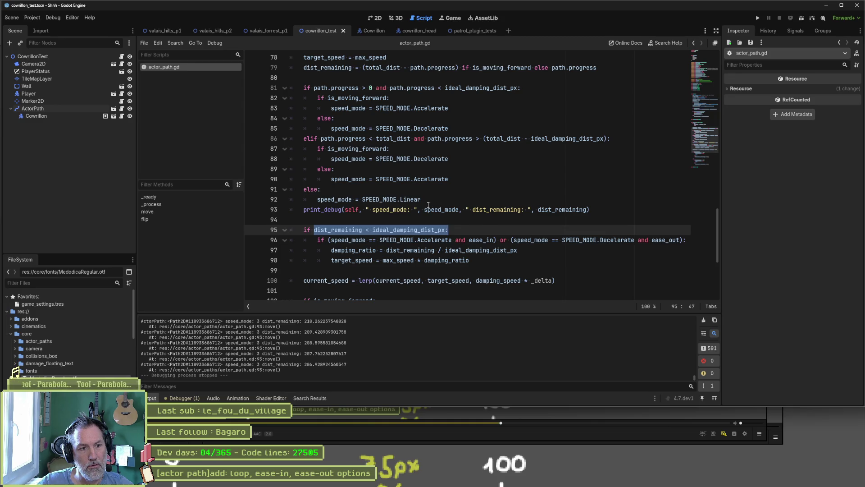
click(392, 229)
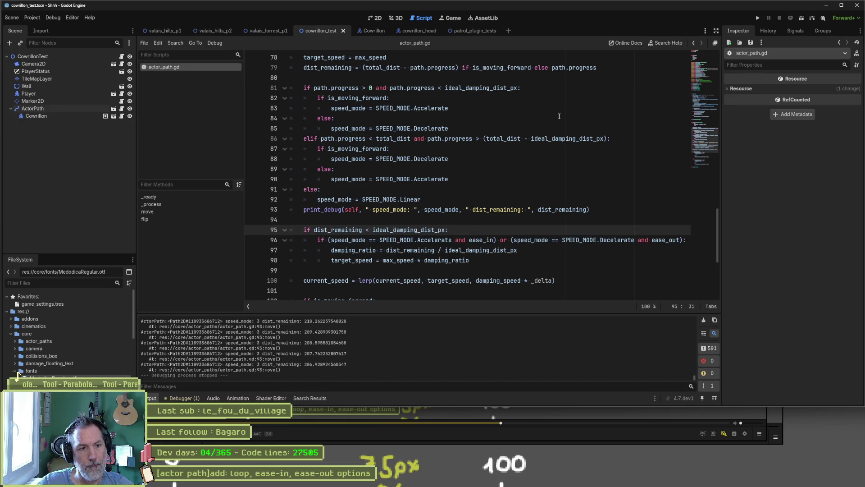
Comment out the line-95 dist_remaining check, dedent lines 96–98, and test-run the scene
click(301, 234)
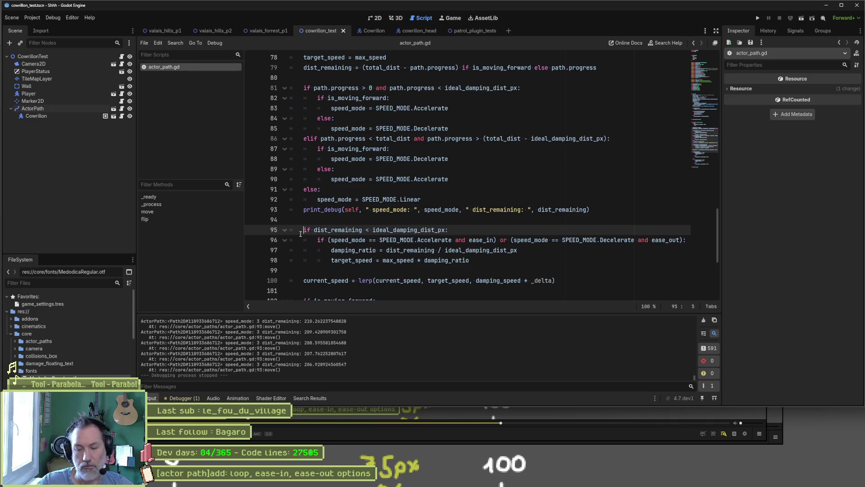
text(#)
drag(301, 239, 365, 260)
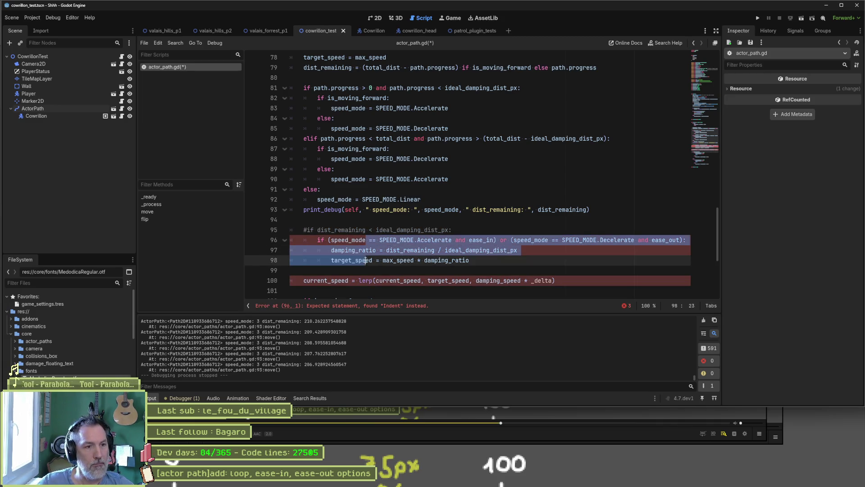
key(ctrl+k)
key(F6)
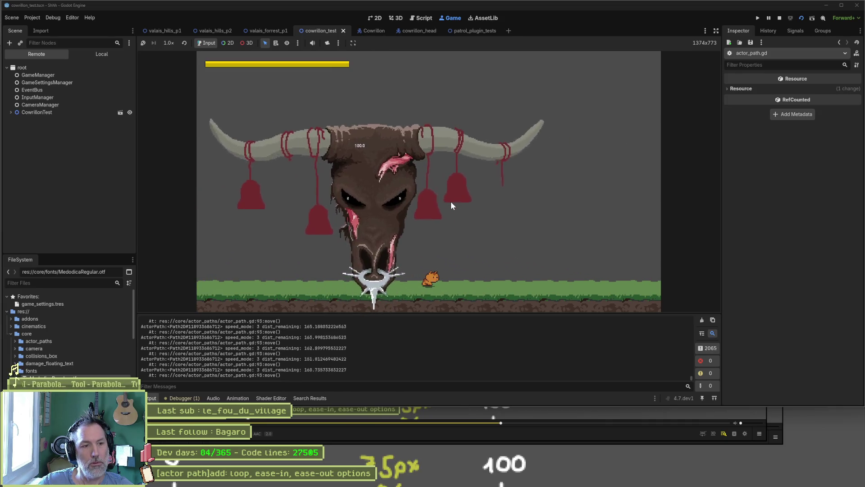
key(F8)
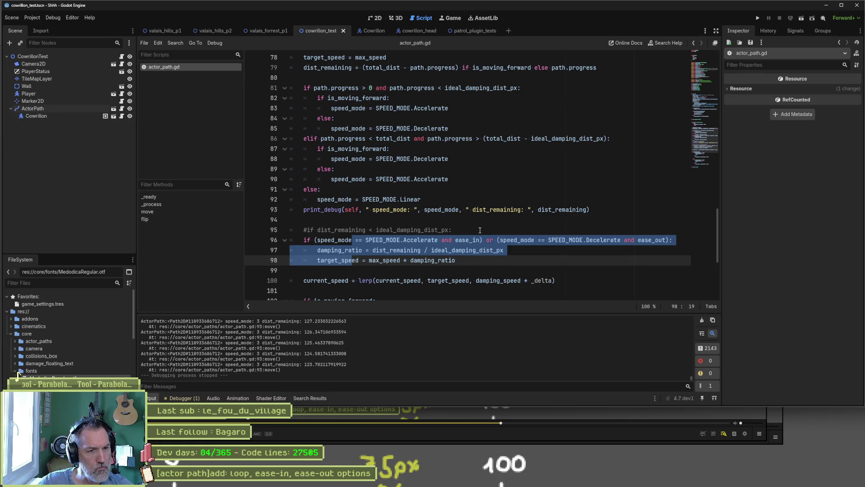
click(479, 230)
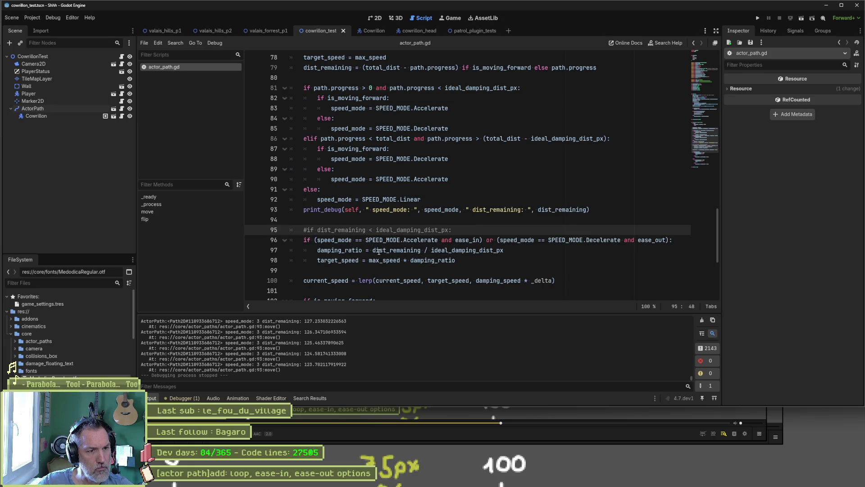
drag(373, 250, 421, 250)
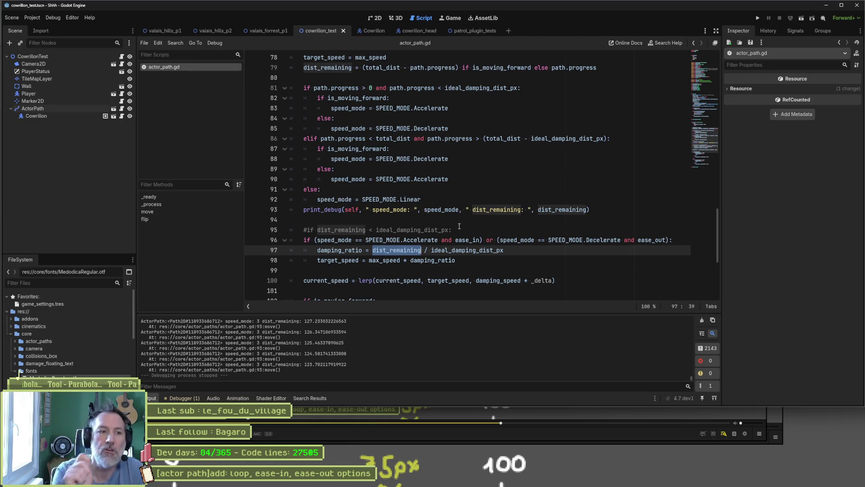
Uncomment the dist_remaining check on line 95 with Ctrl+K
click(317, 228)
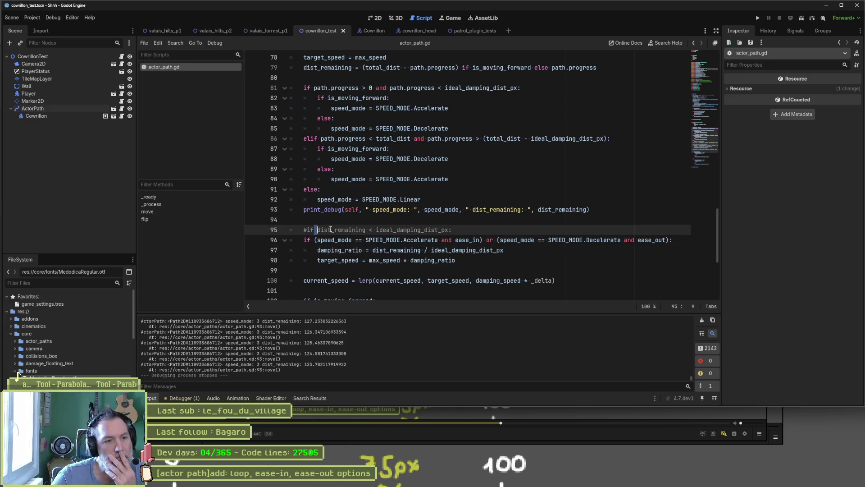
drag(449, 230, 316, 228)
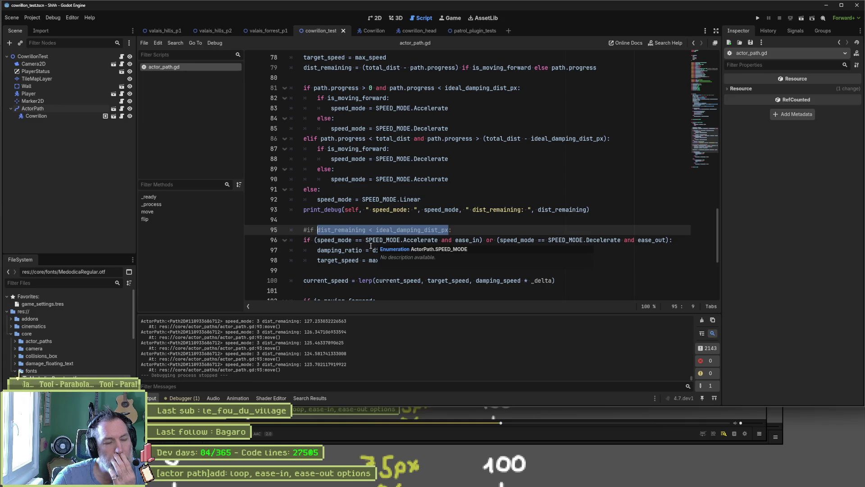
double_click(350, 231)
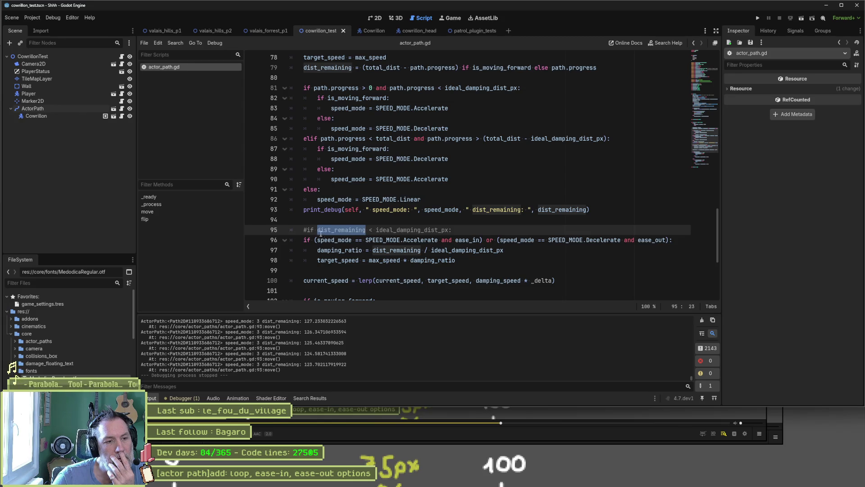
click(317, 232)
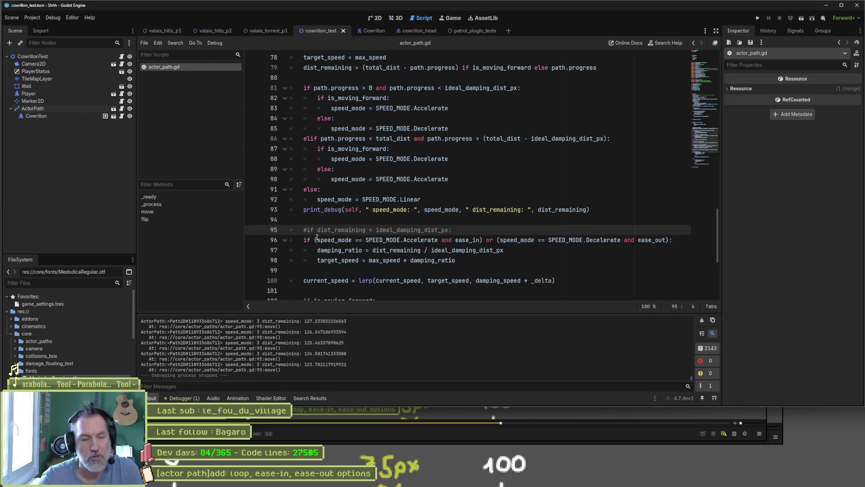
key(ctrl+k)
Comment out the ease condition on line 96 and run the scene with F6
key(Down)
key(ctrl+k)
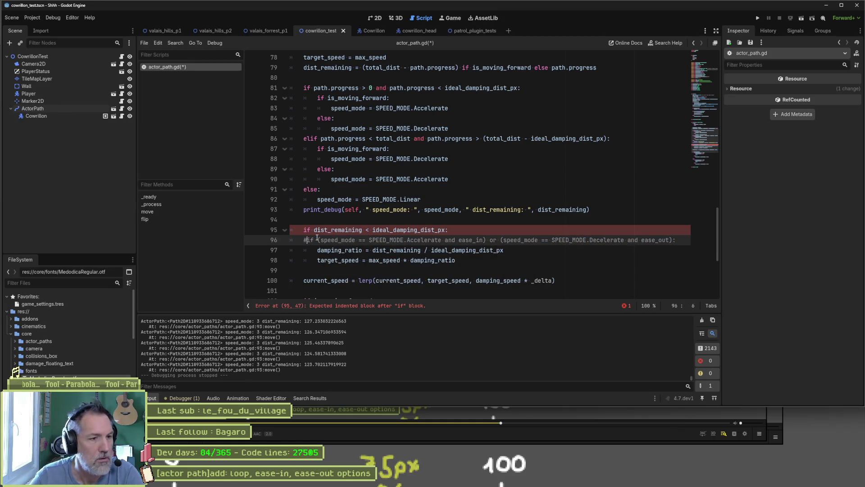
key(F6)
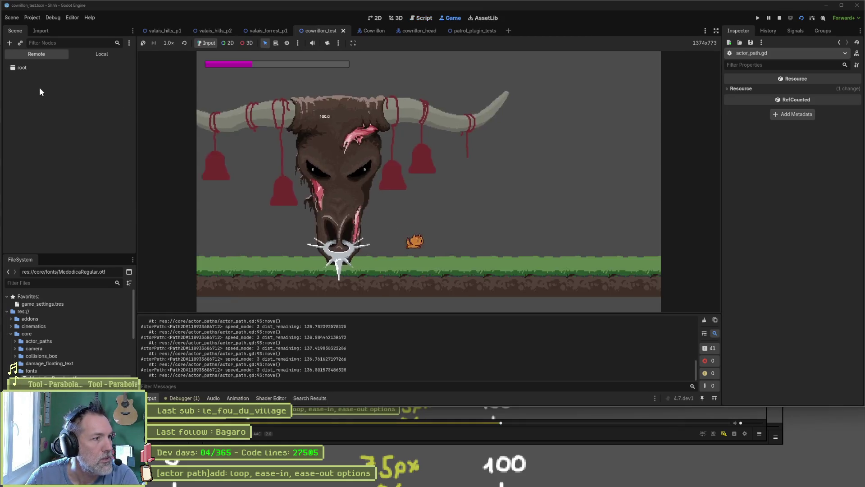
Inspect the running CowrillonTest and ActorPath nodes in the Remote tree
click(32, 113)
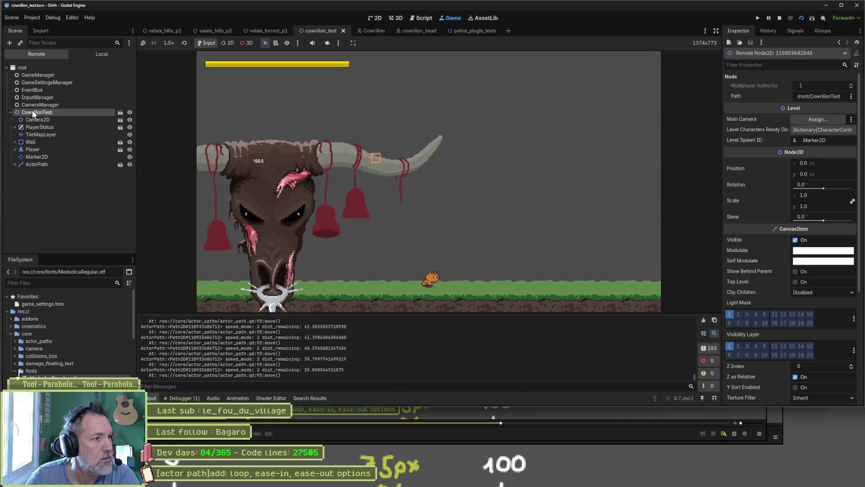
click(33, 165)
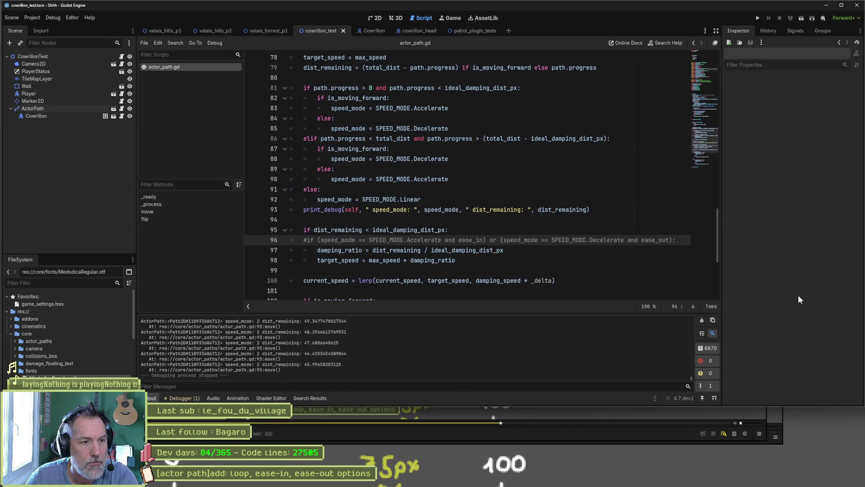
Move ActorPath about 99 px right and 25 px up in 2D, then rerun the scene
click(378, 18)
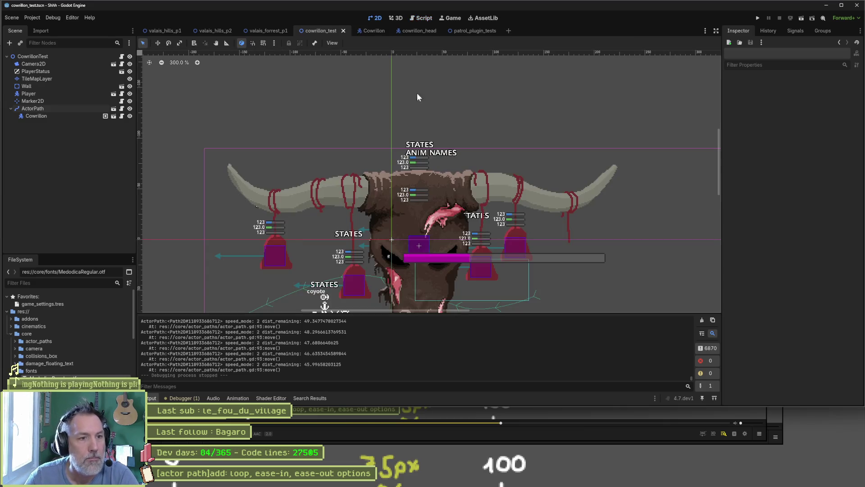
click(41, 109)
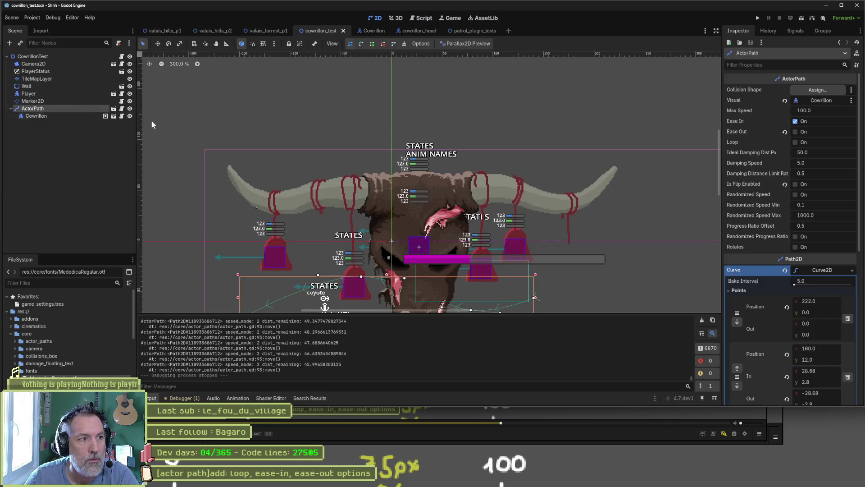
key(w)
scroll(496, 225, down, 2)
scroll(518, 212, down, 2)
scroll(518, 207, up, 2)
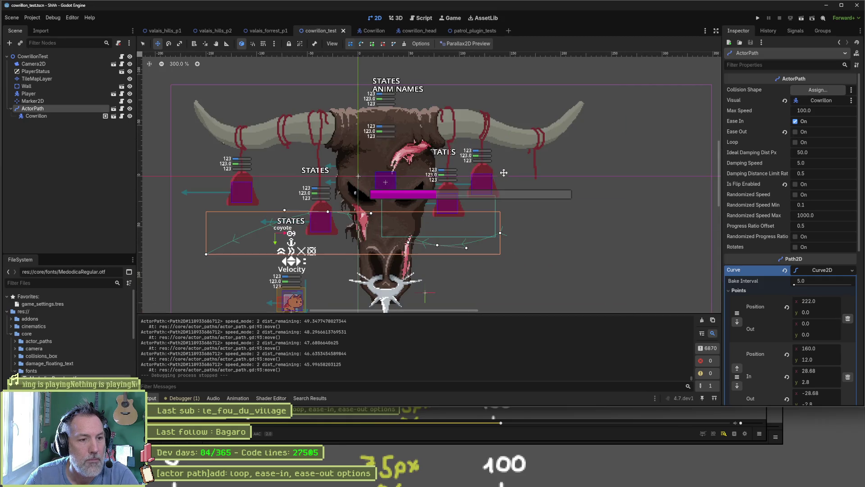
scroll(538, 195, down, 2)
mouse_move(538, 195)
mouse_down()
mouse_move(606, 177)
mouse_move(587, 175)
mouse_up()
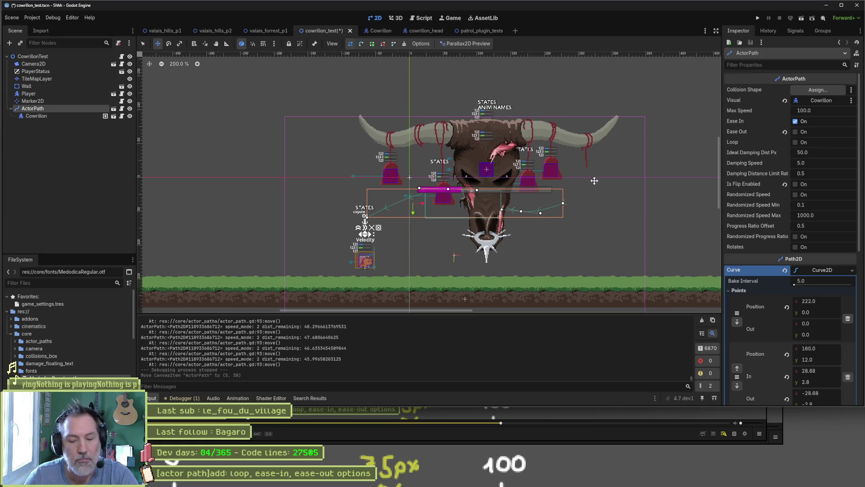
key(F6)
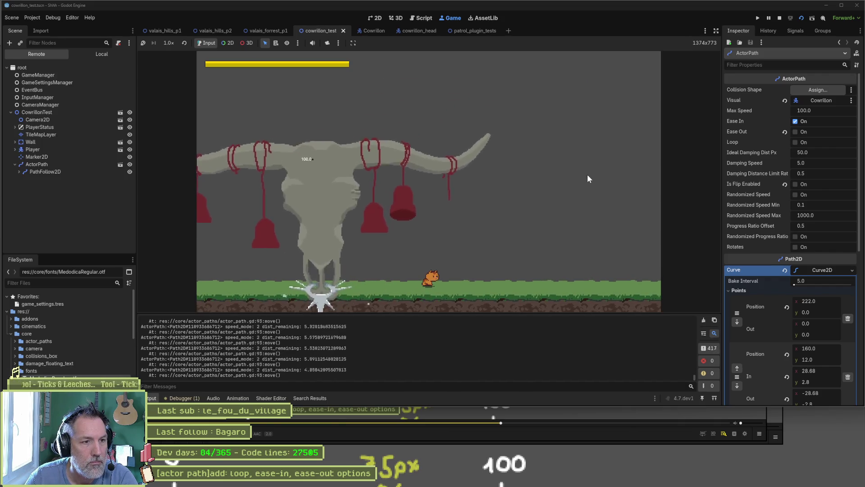
Raise ActorPath about 39 px higher, then test-run the scene and stop it
key(F8)
drag(591, 176, 597, 164)
key(F6)
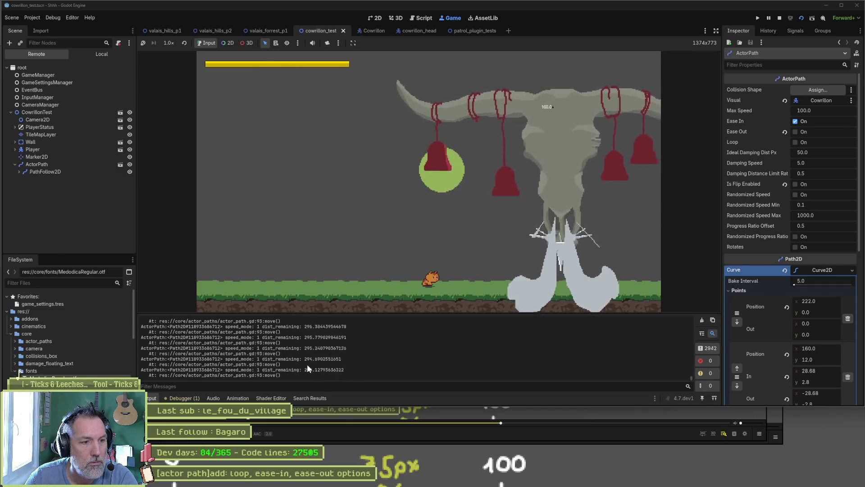
key(F8)
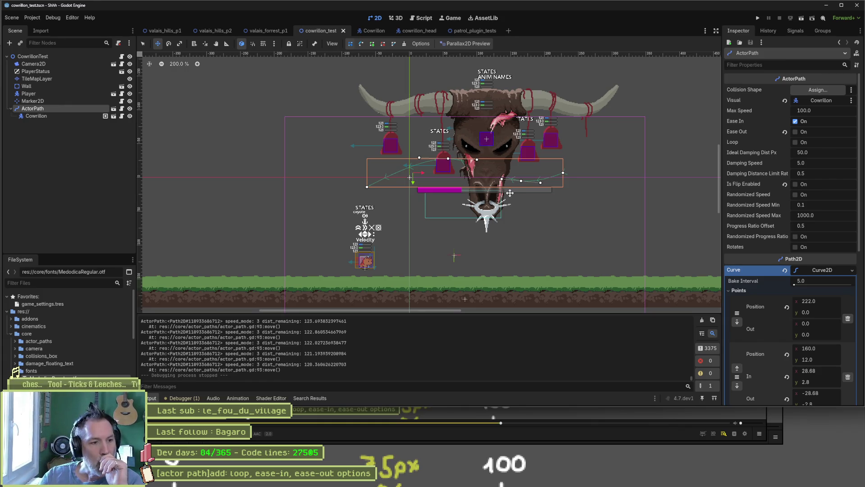
Maximize the editor, open actor_path.gd, and scroll up to the speed-mode block near line 83
click(841, 5)
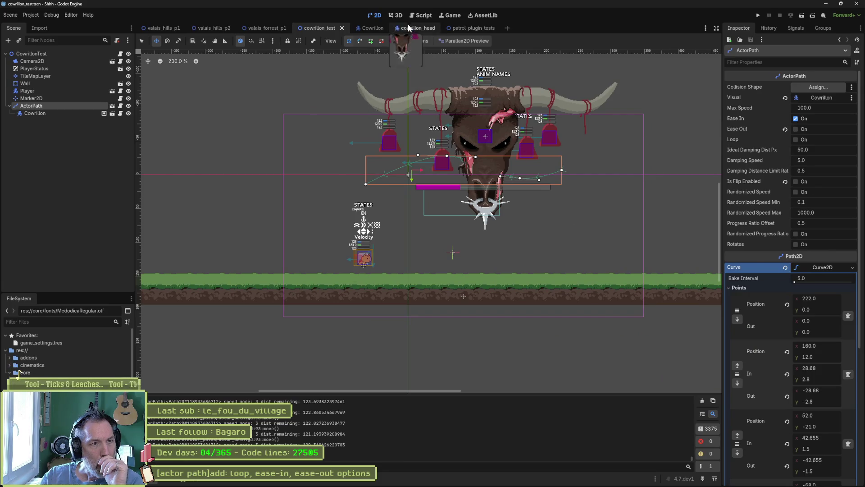
click(421, 15)
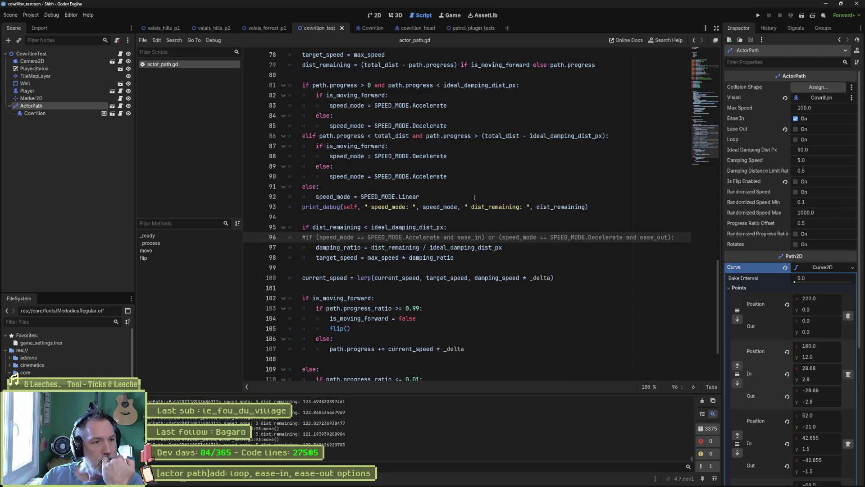
scroll(412, 153, up, 1)
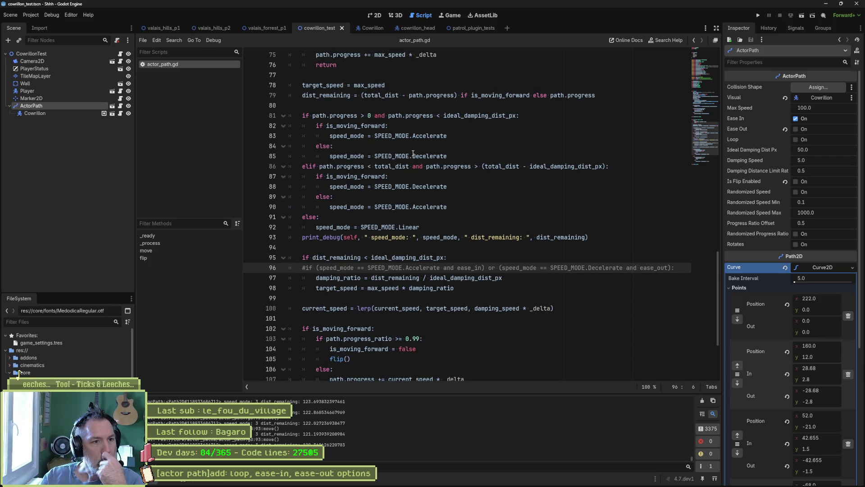
mouse_move(411, 155)
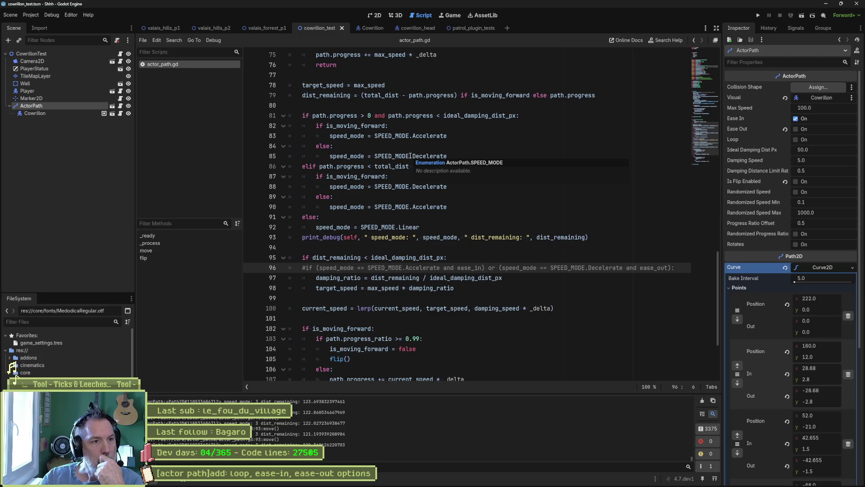
click(485, 135)
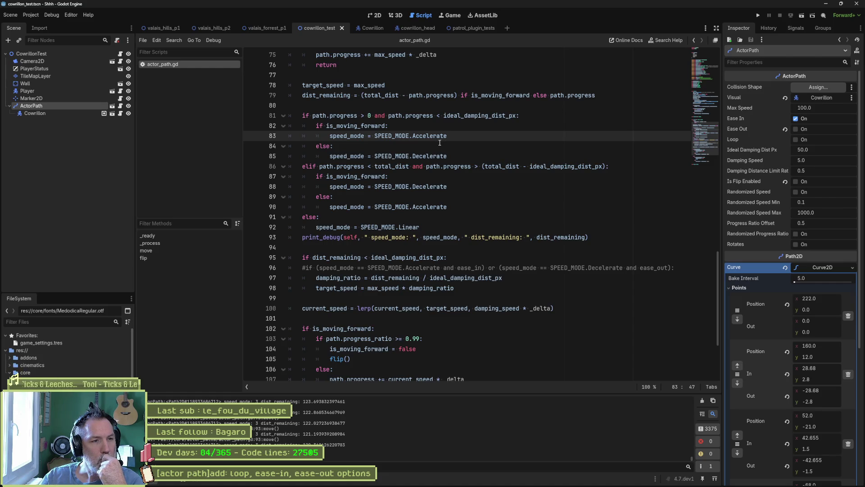
double_click(357, 136)
mouse_move(357, 138)
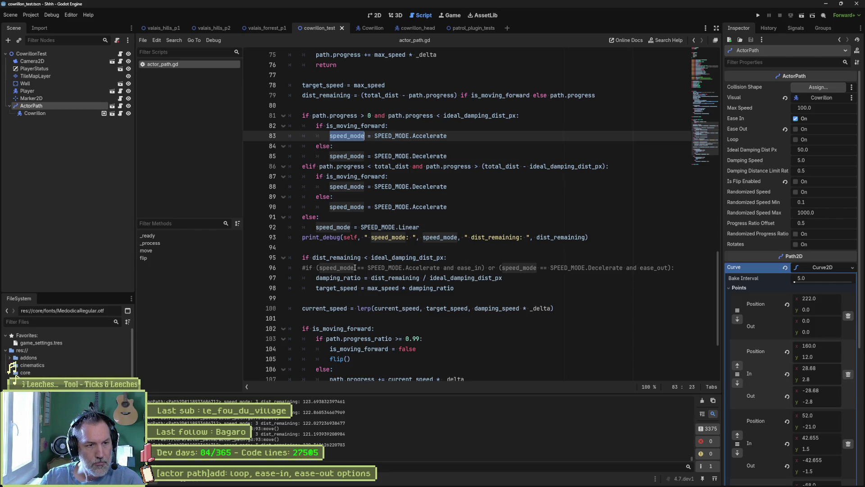
mouse_move(319, 267)
mouse_down()
mouse_move(458, 268)
mouse_move(442, 267)
mouse_up()
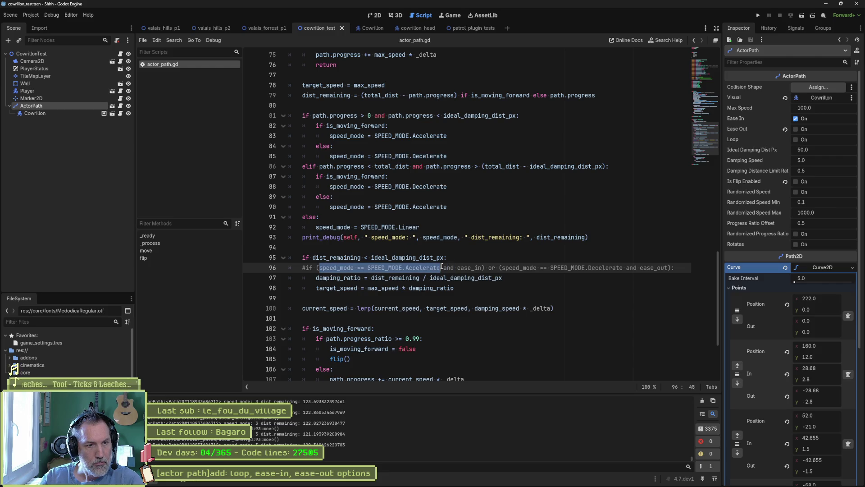
Append "and ease_in" to the is_moving_forward condition on line 82
click(385, 126)
text(and e)
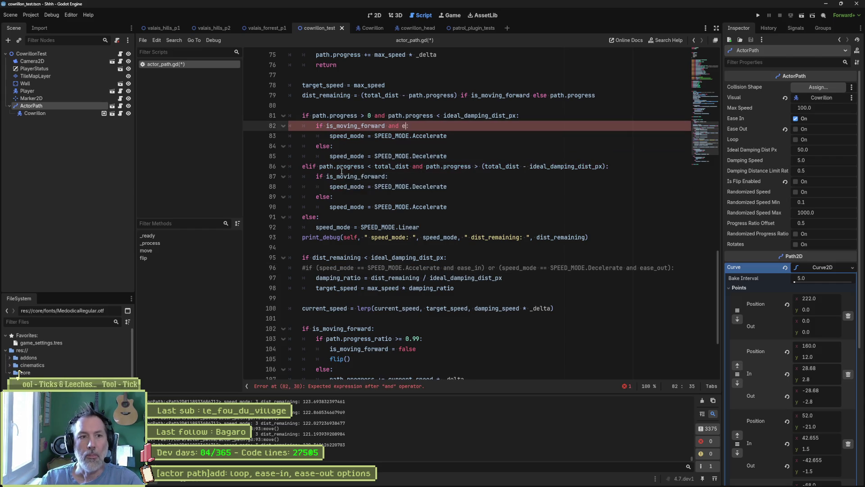
text(ase)
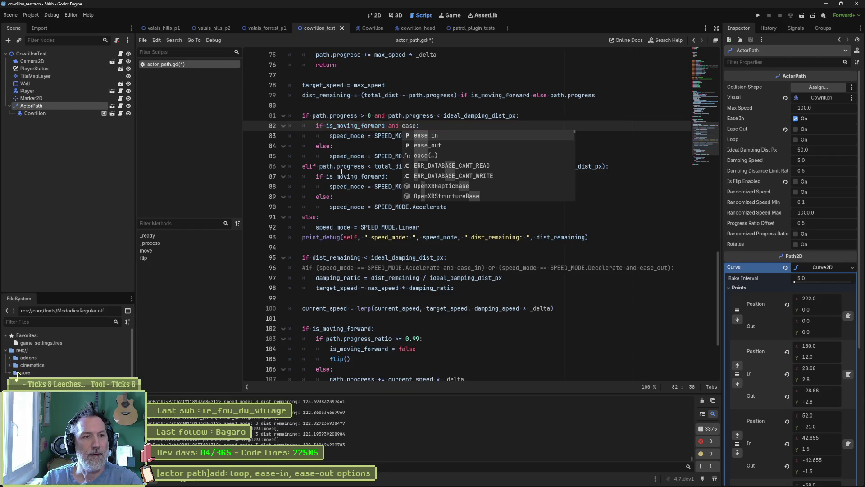
key(Escape)
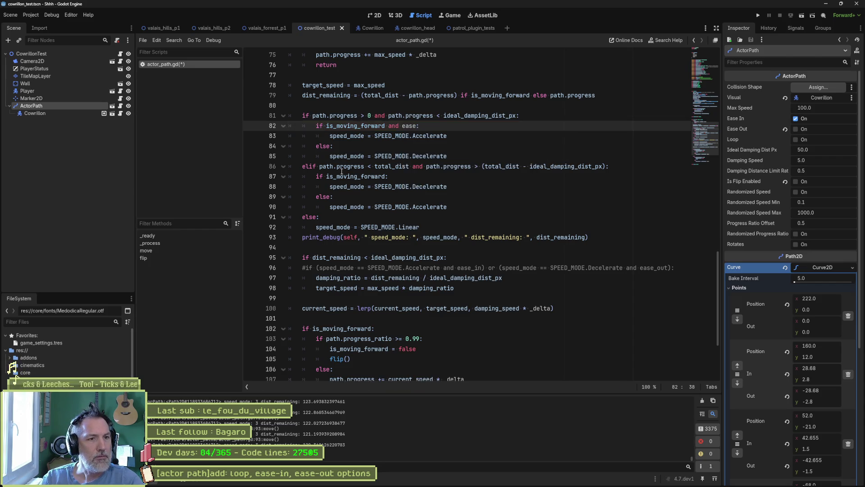
key(BackSpace)
text(_in)
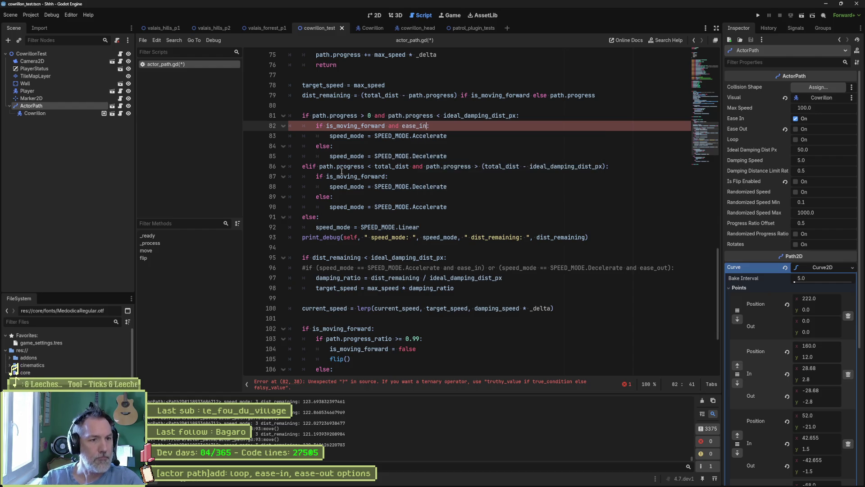
drag(426, 126, 386, 126)
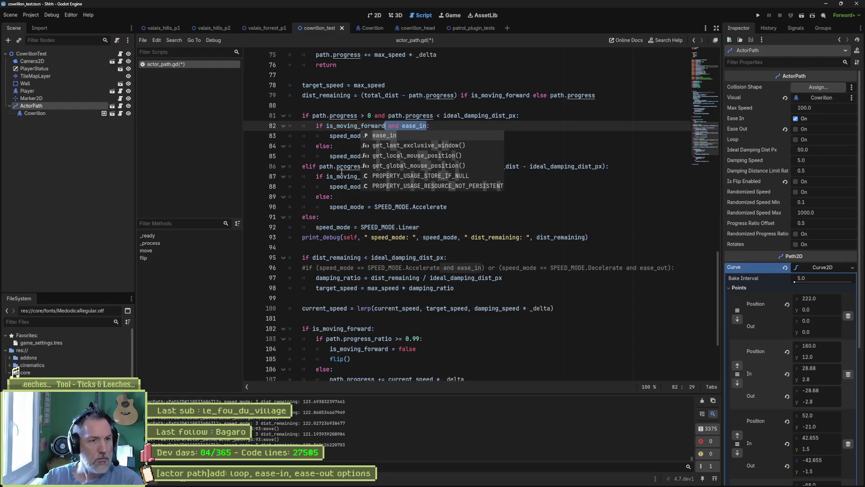
click(430, 125)
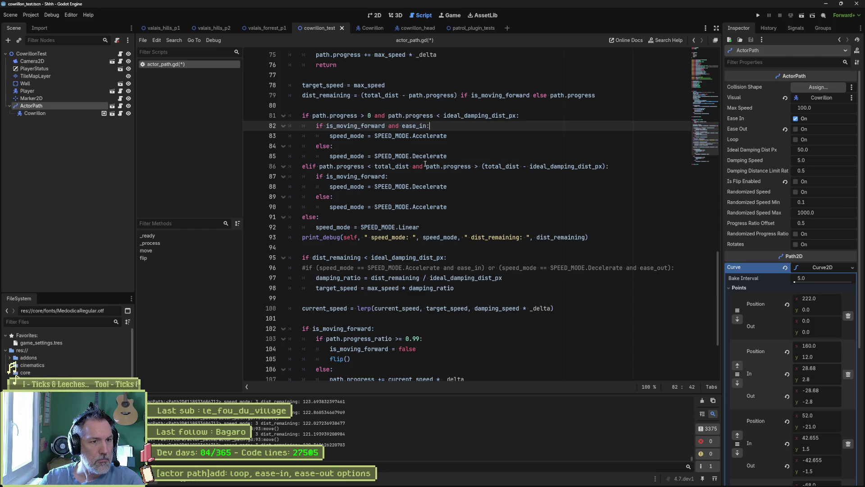
Append "and ease_out" to the is_moving_forward condition on line 87
click(387, 177)
text(and ease_in)
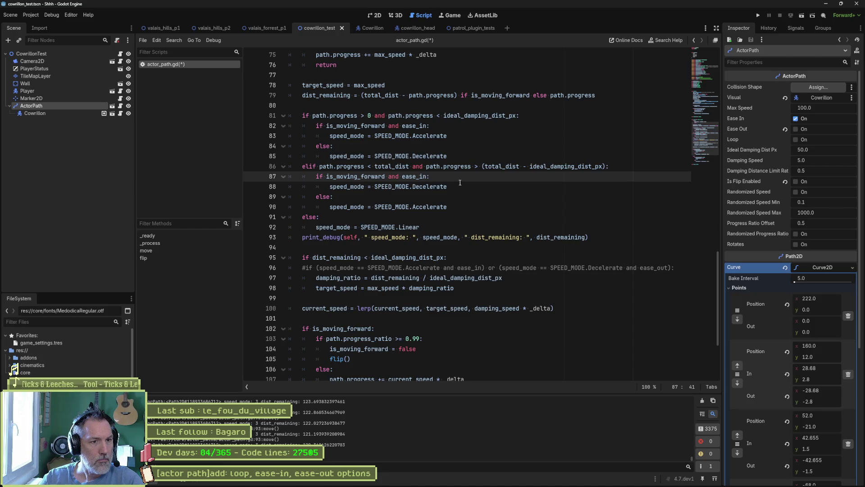
key(BackSpace)
key(BackSpace)
text(out)
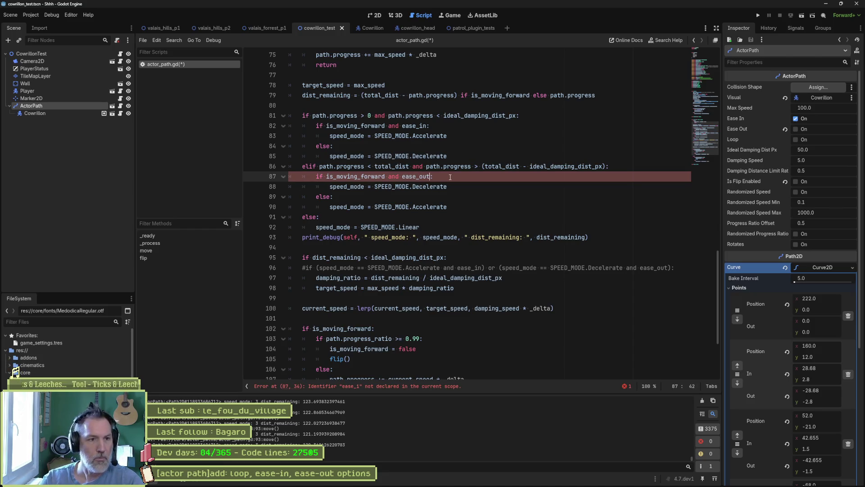
click(410, 146)
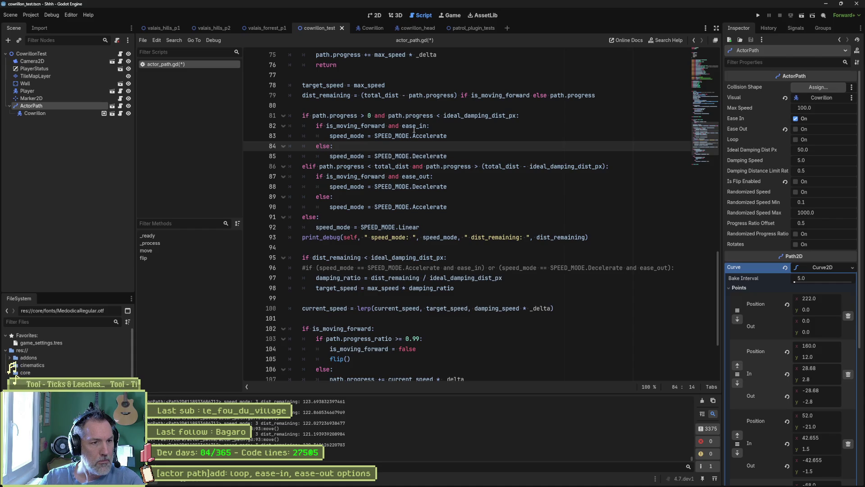
Turn line 84's else into an elif with the copied condition, negated to not is_moving_forward
drag(316, 125, 426, 125)
key(ctrl+c)
click(330, 146)
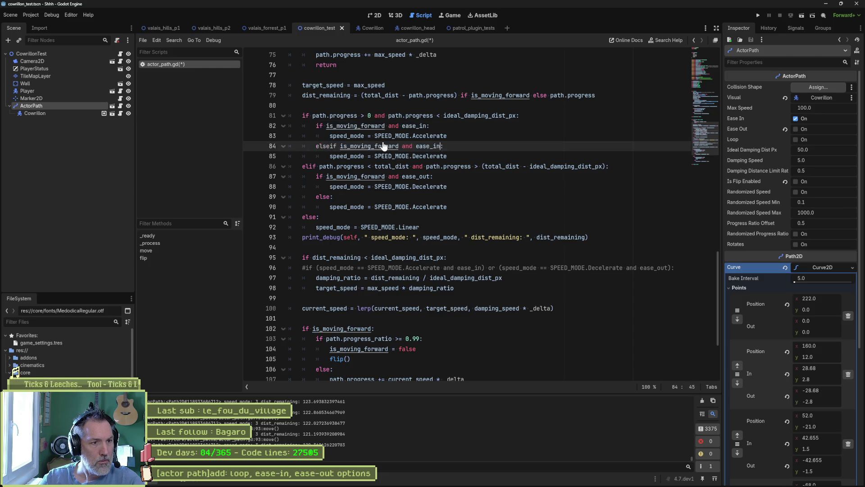
key(ctrl+v)
click(330, 146)
key(BackSpace)
key(BackSpace)
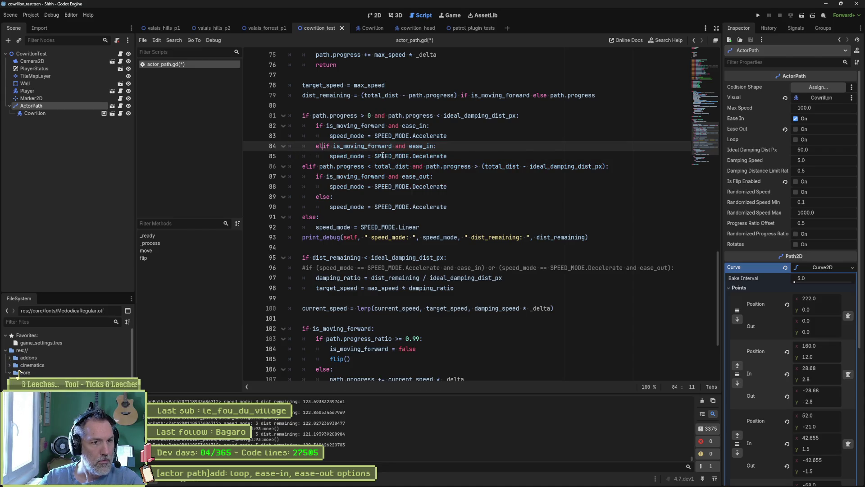
key(Right)
key(Right)
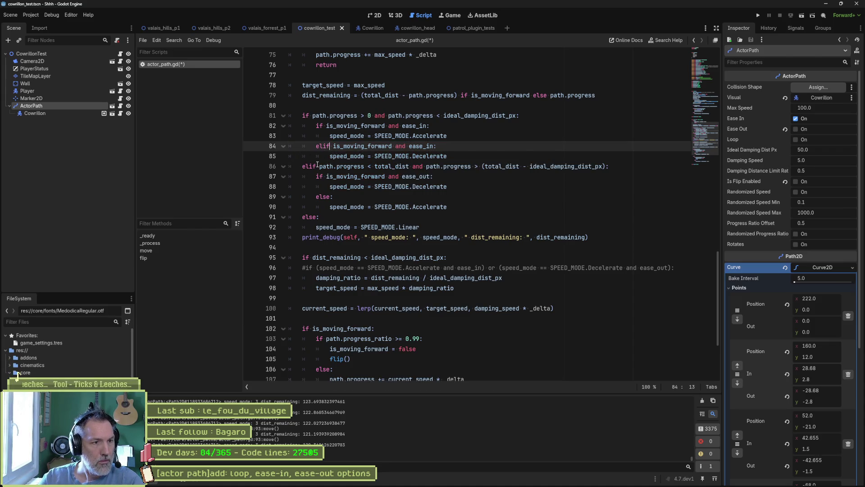
text(not)
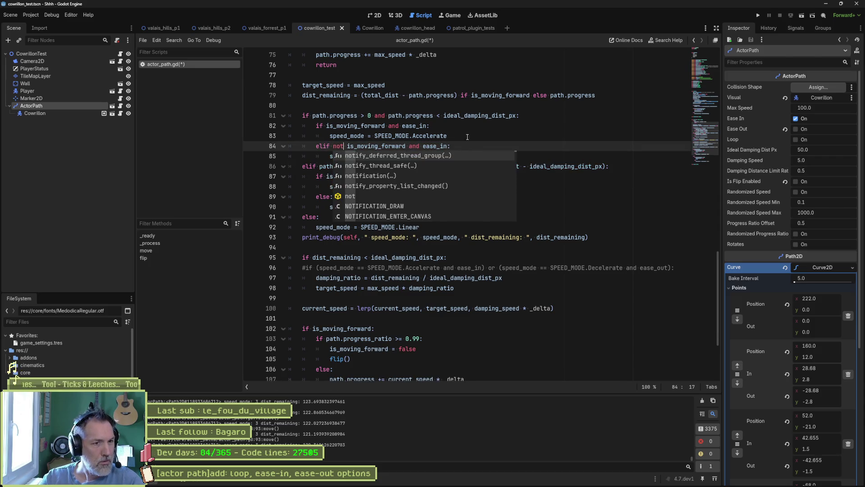
Insert an "if ease_in:" line below line 81
click(466, 140)
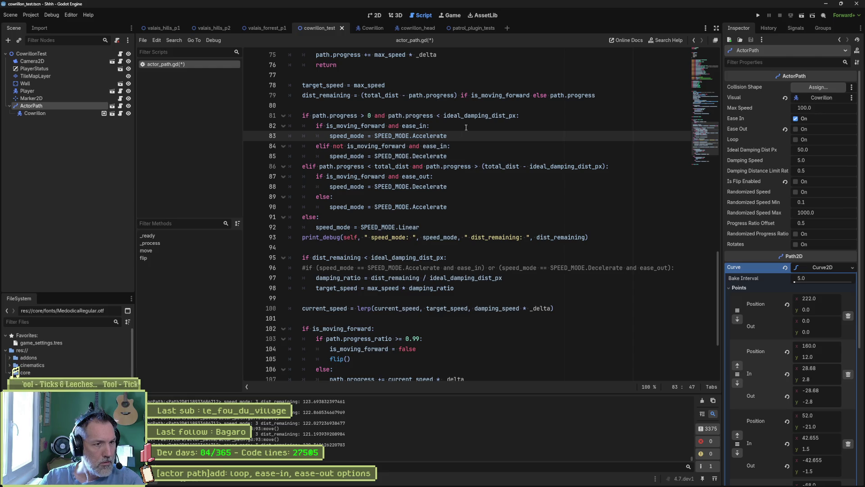
click(532, 118)
key(Return)
text(if eas)
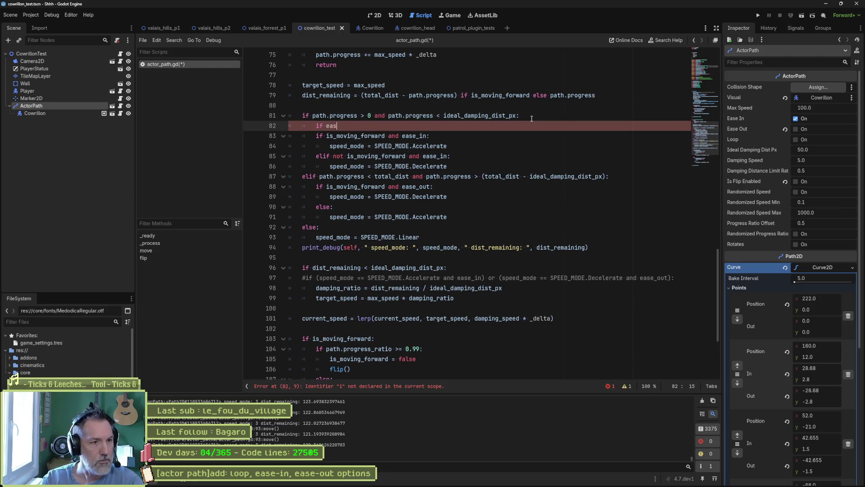
text(e_in)
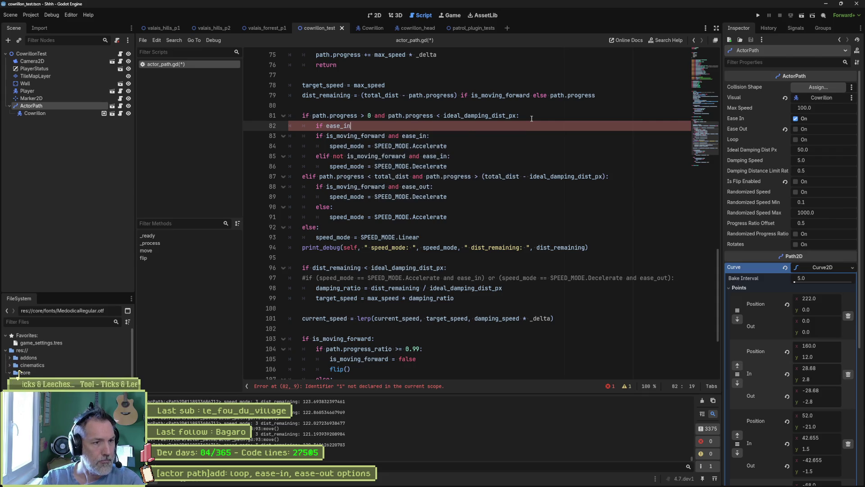
text(:)
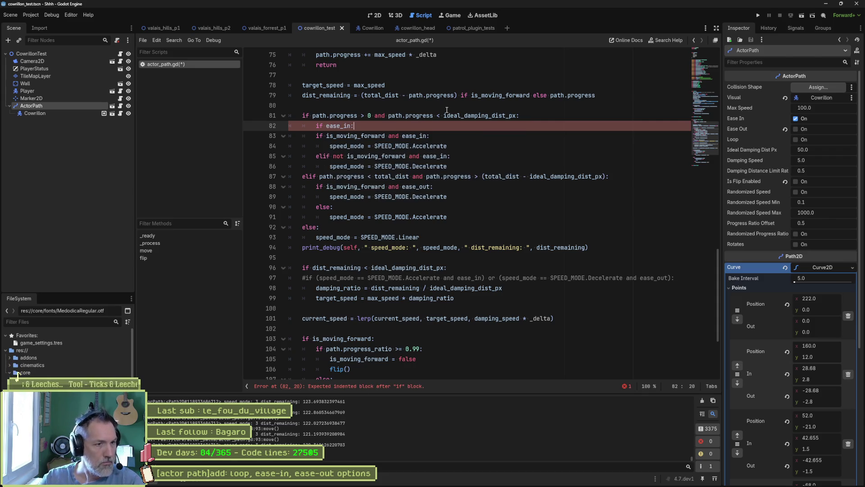
Delete the redundant ease_in check and change the reverse-direction elif to else
drag(389, 136, 426, 137)
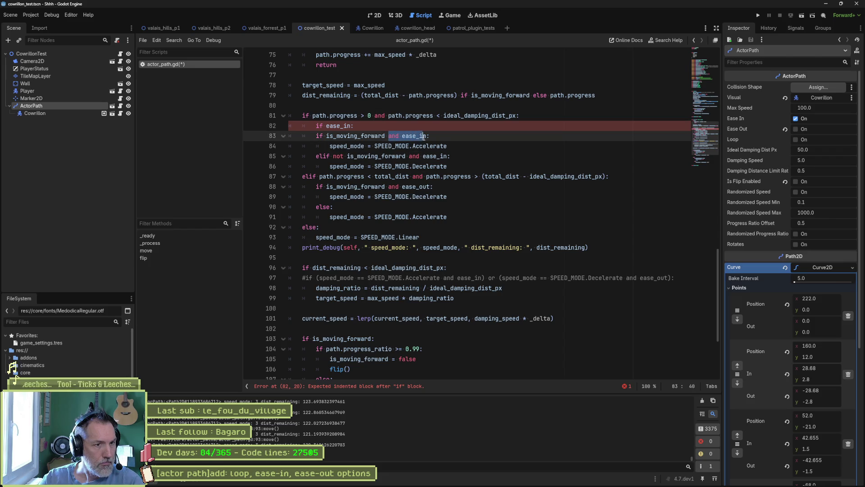
key(BackSpace)
key(BackSpace)
key(Down)
key(Down)
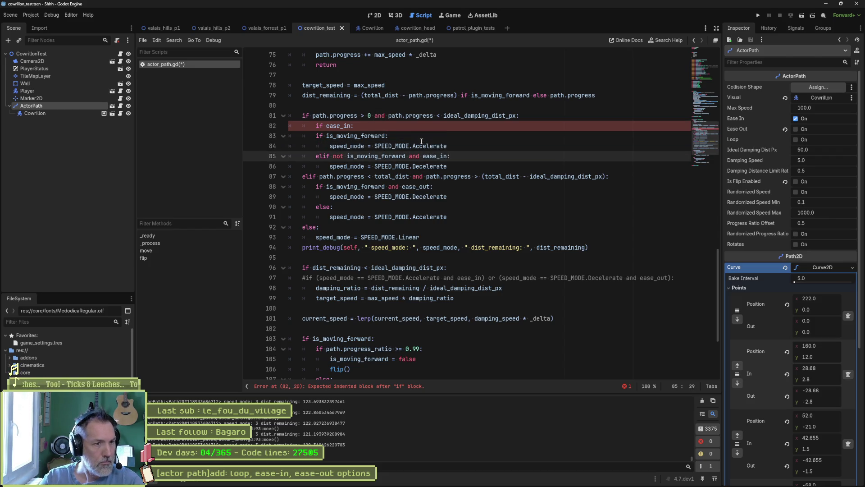
key(ctrl+Left)
key(Left)
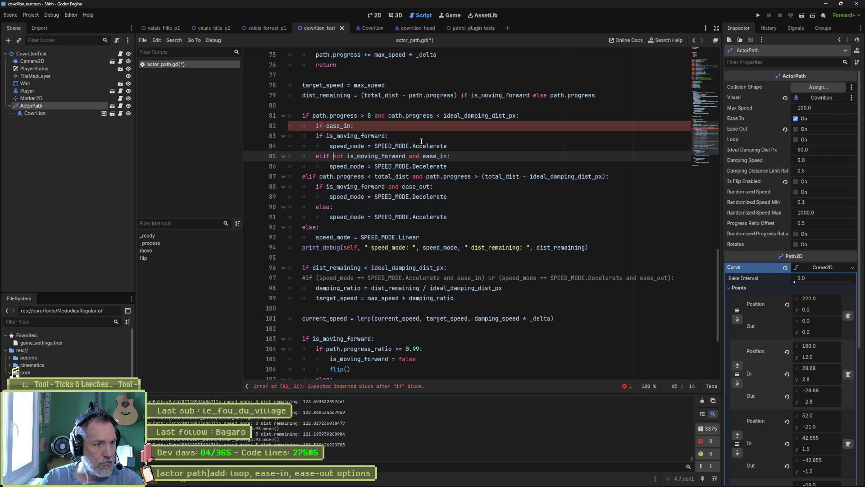
key(shift+End)
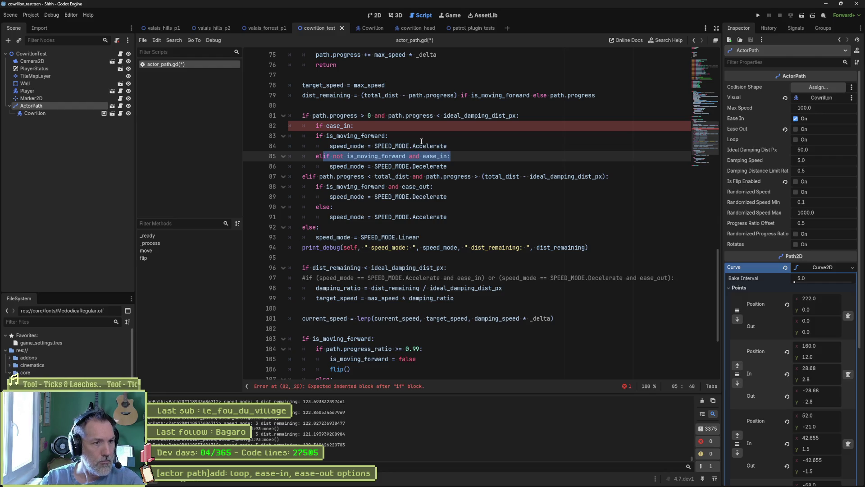
text(se:)
Indent the direction checks on lines 83–86 under the ease_in test
drag(426, 136, 426, 166)
key(Tab)
click(482, 167)
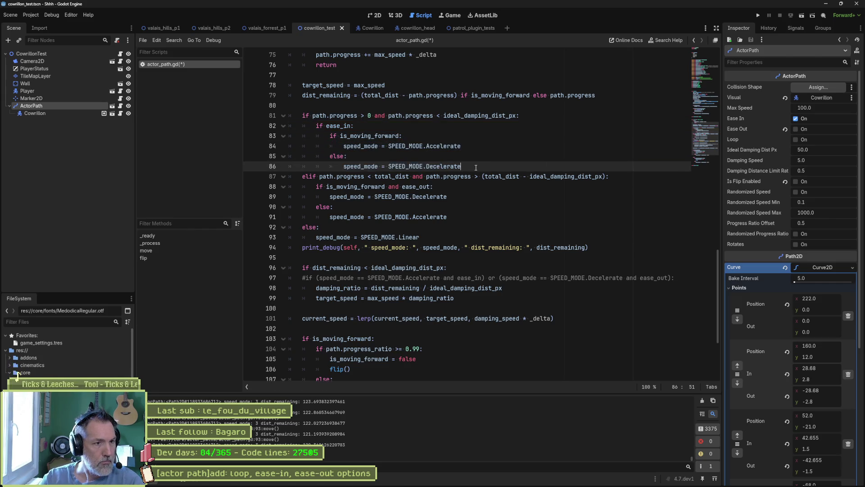
key(Return)
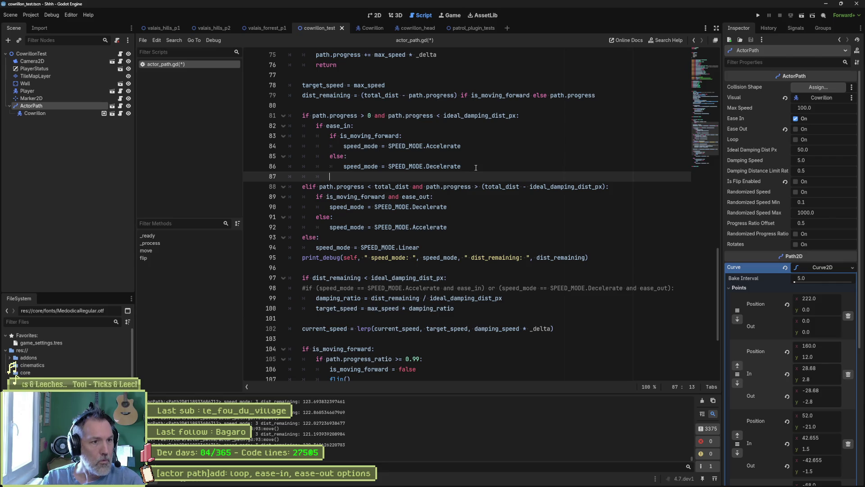
key(ctrl+z)
Move speed_mode = SPEED_MODE.Linear above the if as a default and delete the trailing else
drag(343, 146, 462, 147)
drag(433, 242, 431, 228)
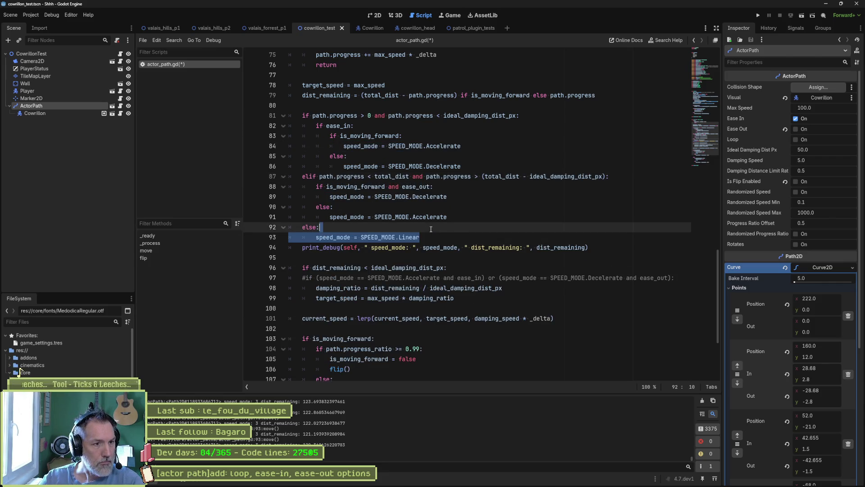
key(ctrl+c)
click(366, 107)
key(ctrl+v)
key(shift+Tab)
key(ctrl+shift+k)
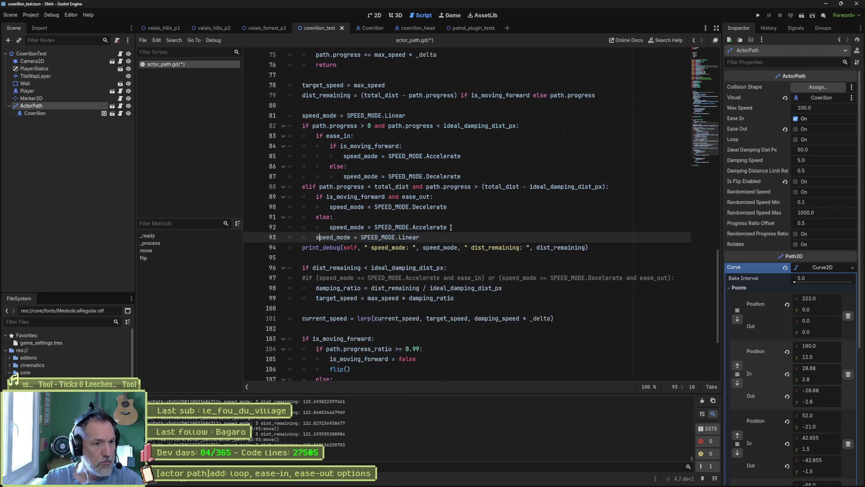
key(ctrl+shift+k)
key(Up)
key(End)
key(Return)
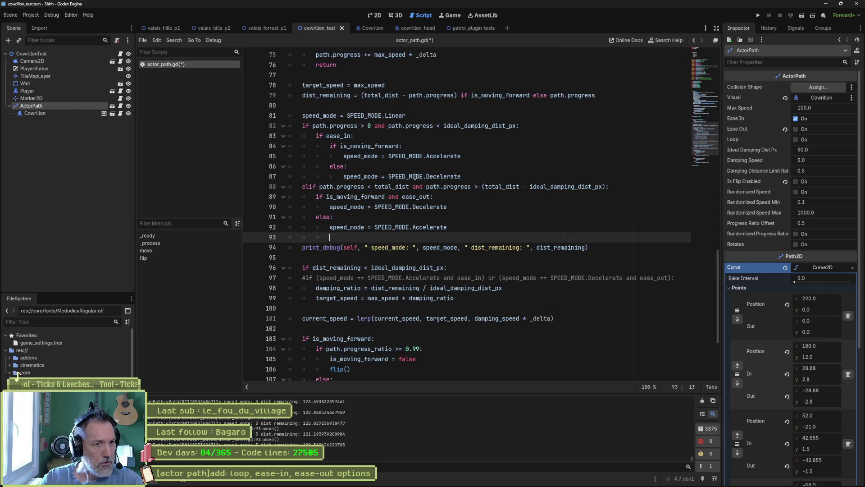
Merge ease_in into the damping condition on line 82 and delete the separate if ease_in line
double_click(339, 135)
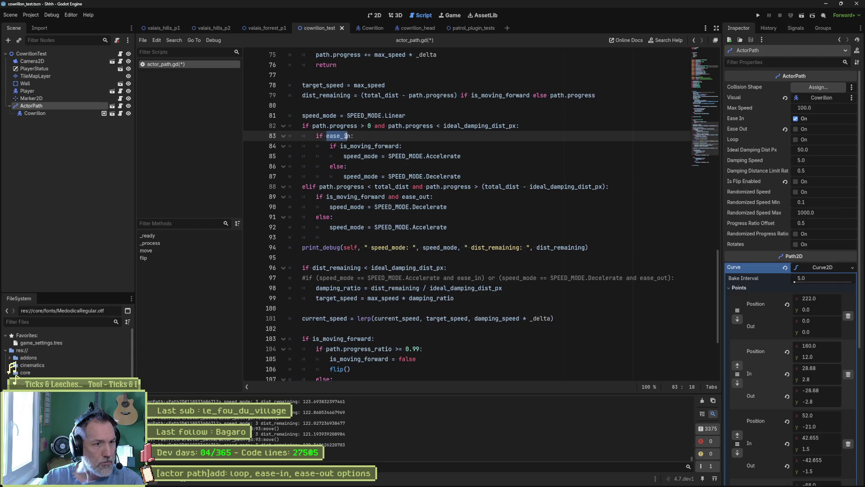
key(ctrl+c)
click(517, 126)
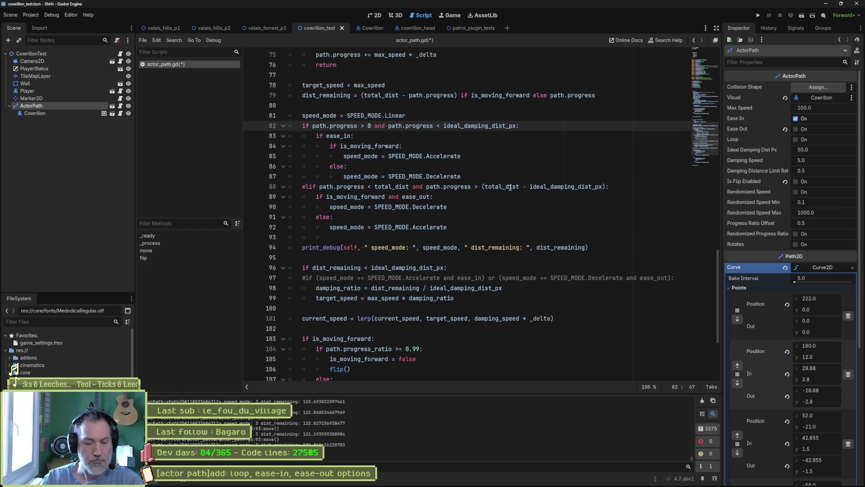
text(and)
key(ctrl+v)
text(:)
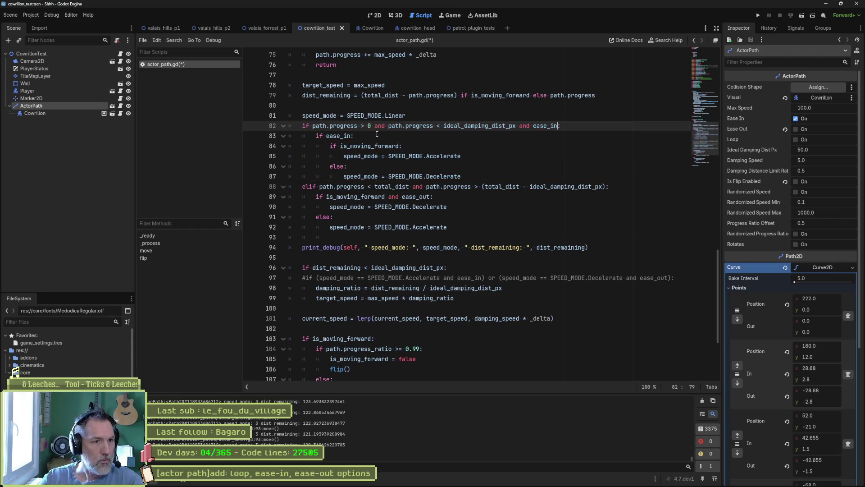
click(430, 135)
key(ctrl+shift+k)
drag(430, 135, 428, 166)
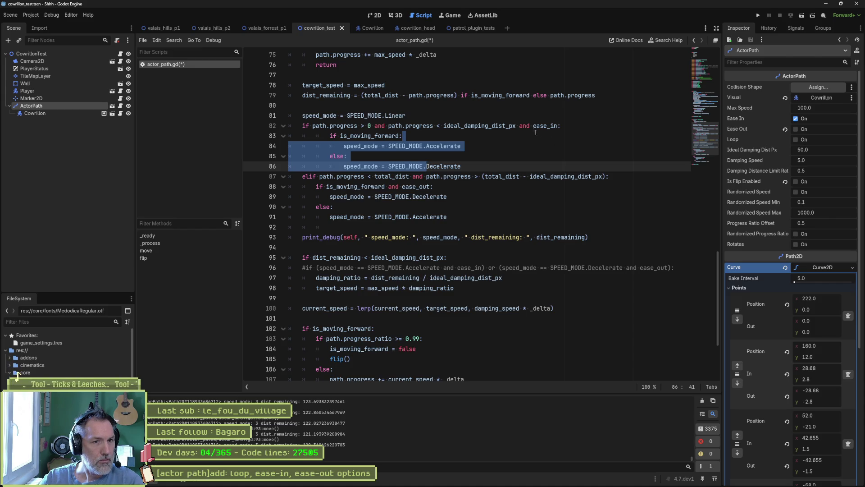
Undo the ease_in merge, restoring line 82's original condition
drag(517, 126, 557, 127)
click(610, 178)
key(BackSpace)
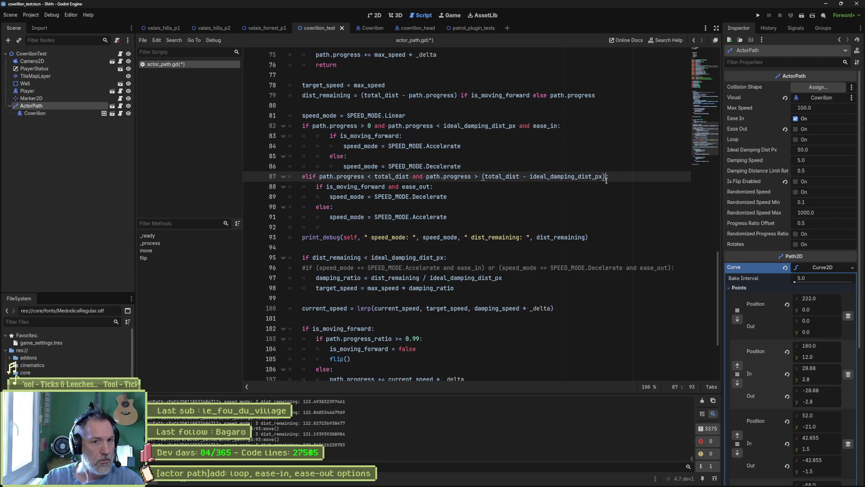
text(and ease_)
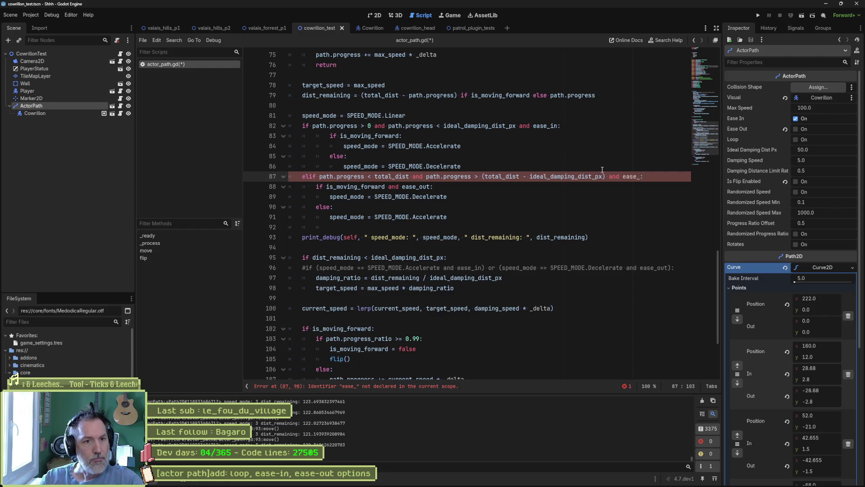
key(BackSpace)
key(BackSpace)
key(BackSpace)
key(ctrl+z)
key(ctrl+z)
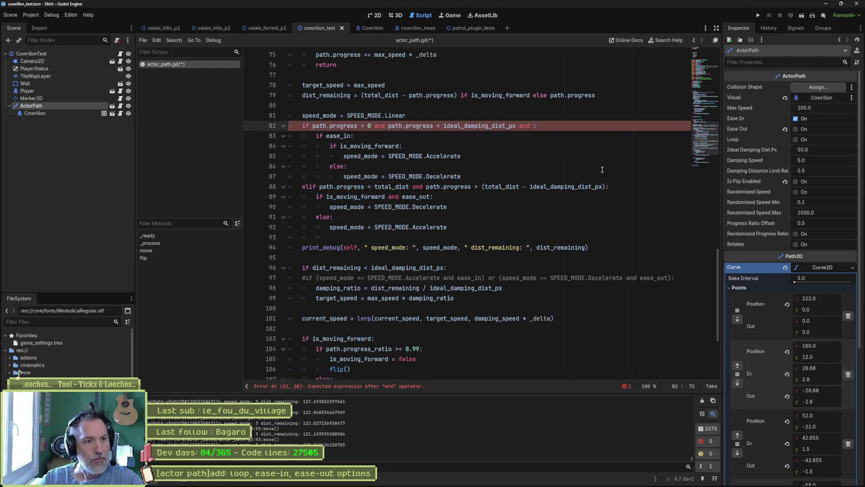
key(BackSpace)
key(BackSpace)
key(BackSpace)
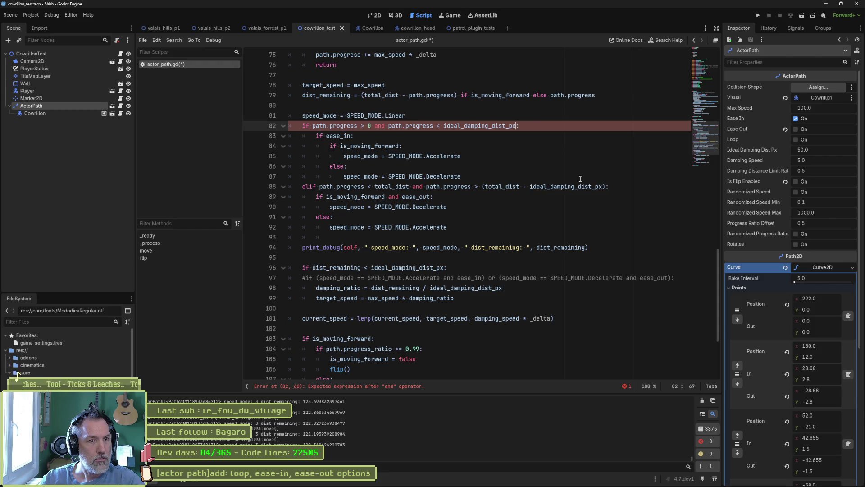
Add "and ease_in" to the forward check, remove the if ease_in line, and unindent the direction block
double_click(343, 136)
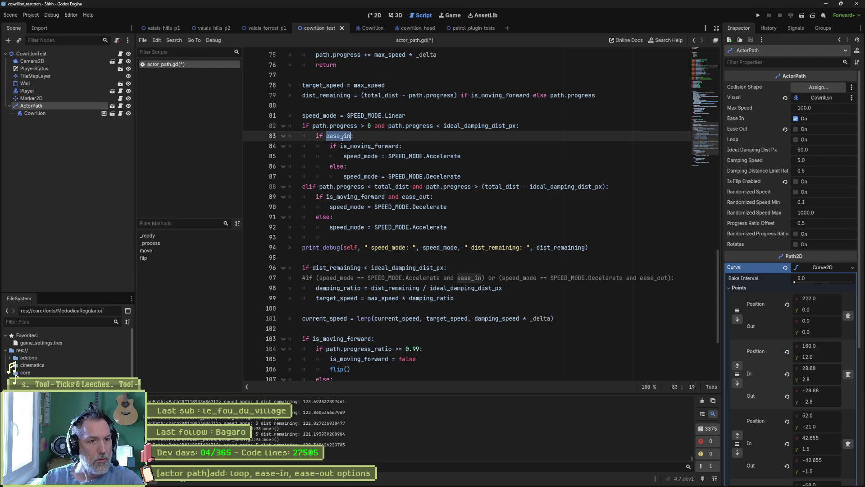
click(332, 167)
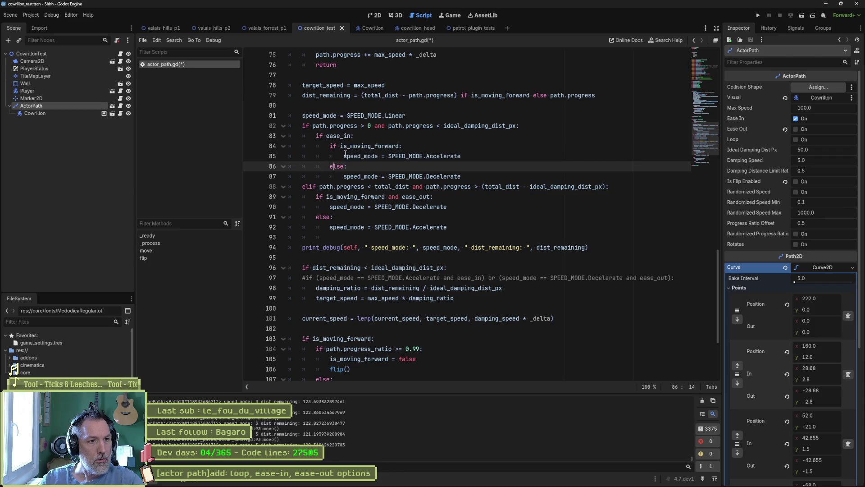
double_click(345, 136)
click(403, 146)
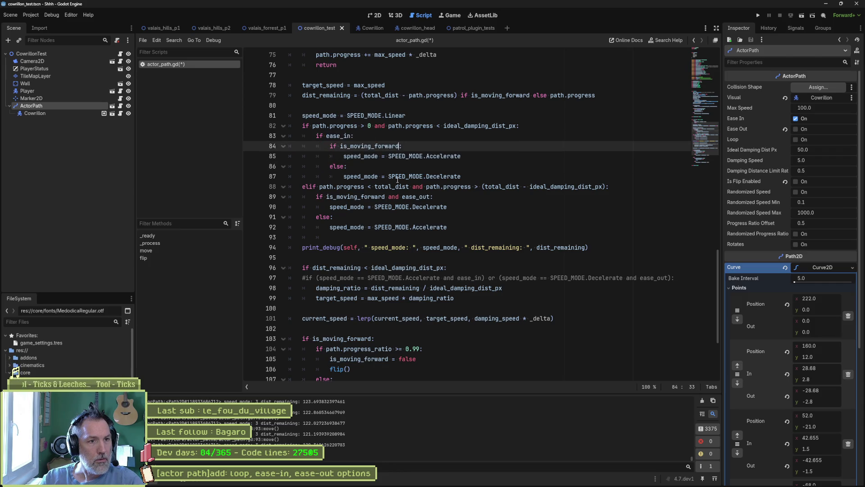
text(adn ease_in)
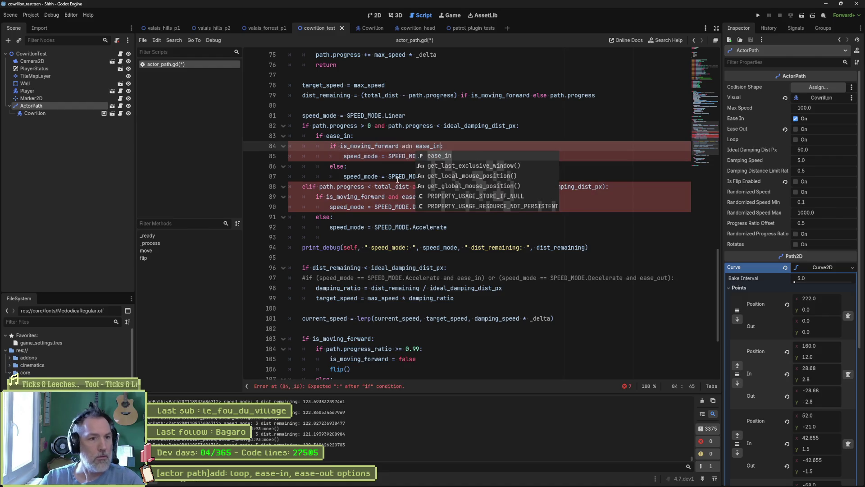
click(357, 136)
key(ctrl+shift+k)
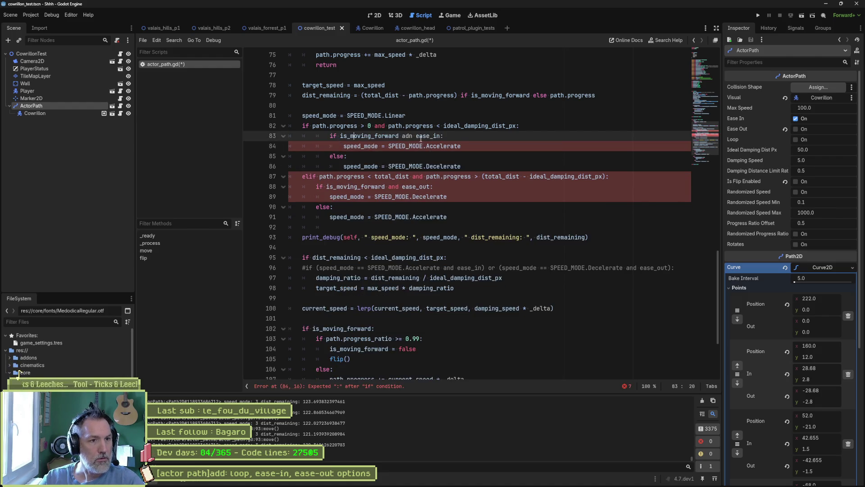
drag(417, 136, 423, 167)
key(shift+Tab)
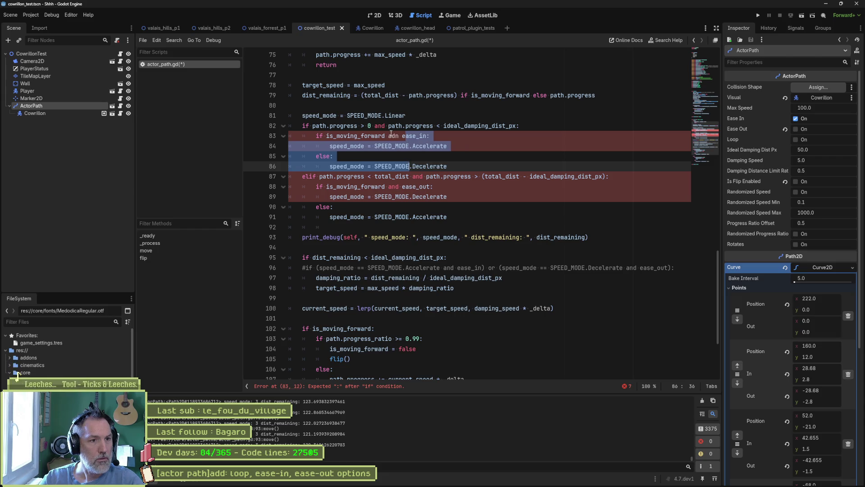
double_click(391, 135)
text(an)
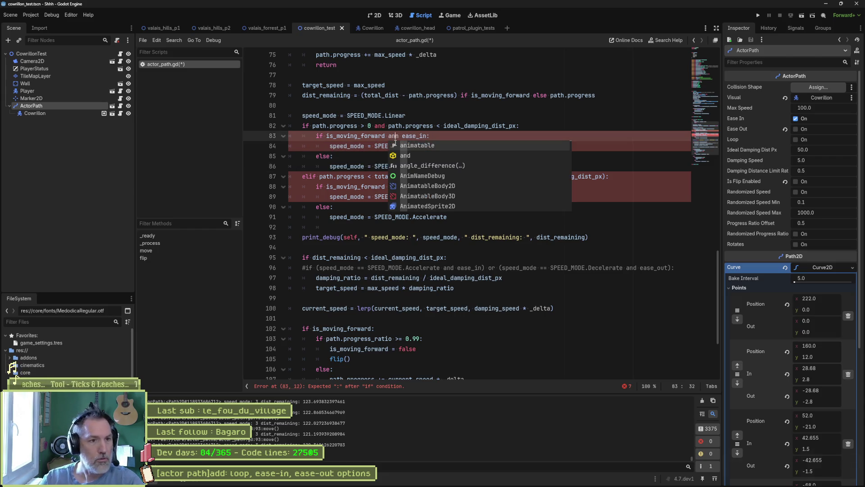
text(d)
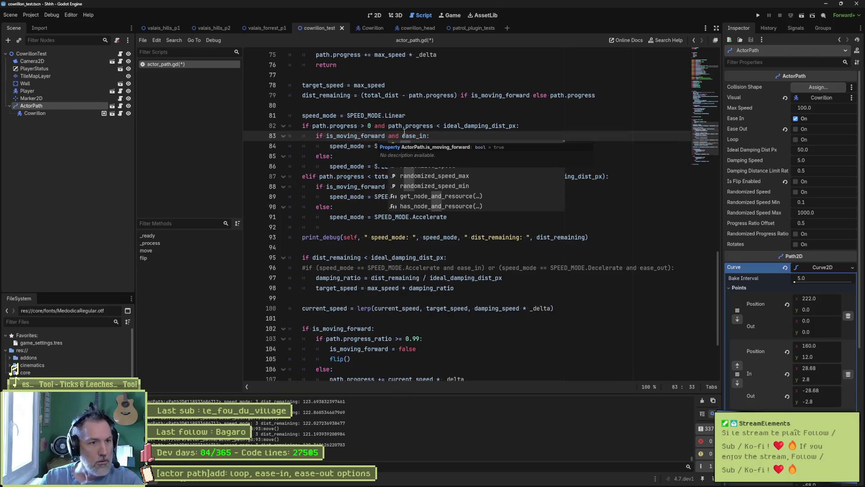
click(423, 136)
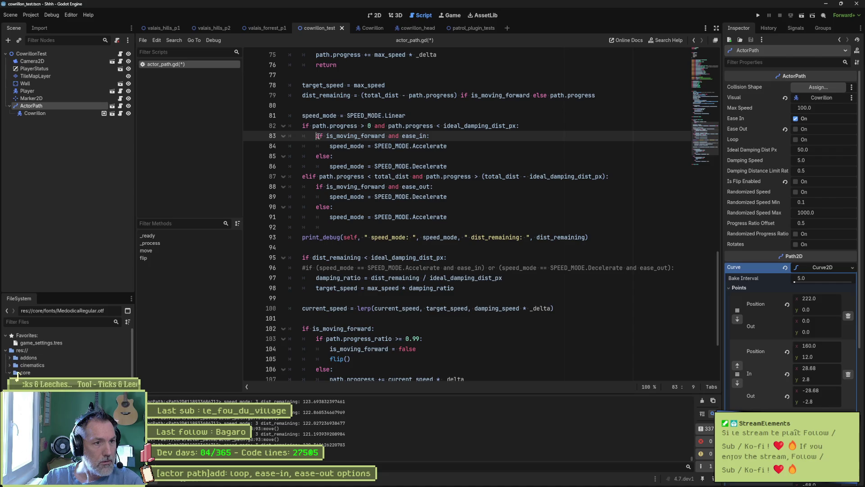
Replace the else with "elif not is_moving_forward and ease_out" on line 85
drag(317, 136, 427, 136)
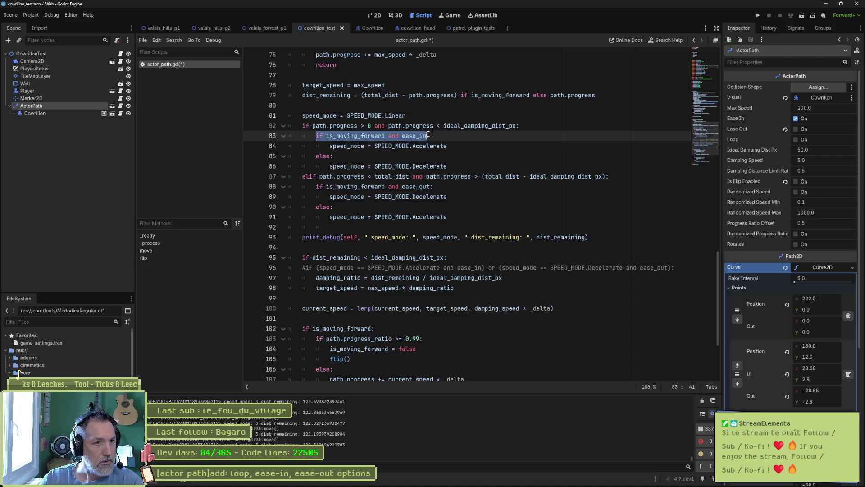
click(324, 157)
key(Delete)
key(Delete)
key(ctrl+v)
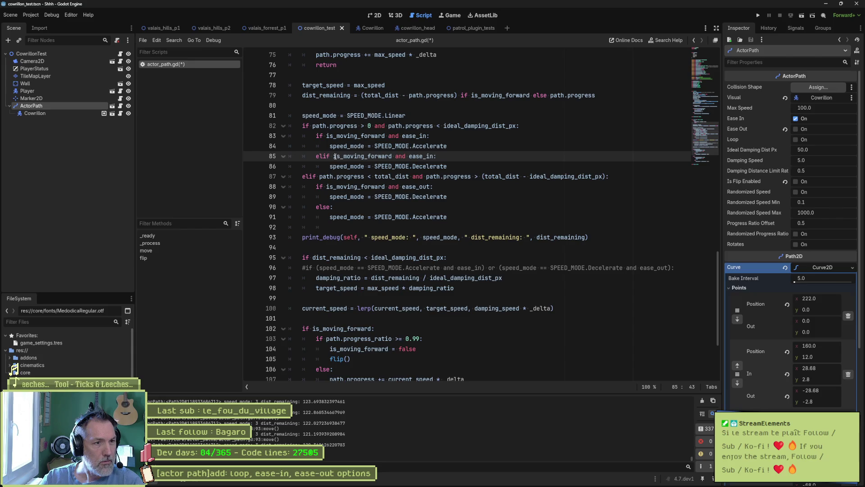
click(333, 156)
text(not)
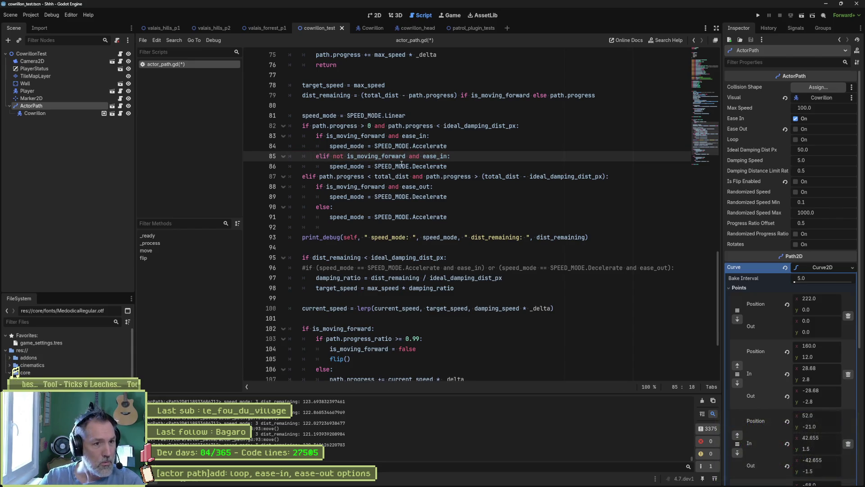
click(443, 156)
text(out)
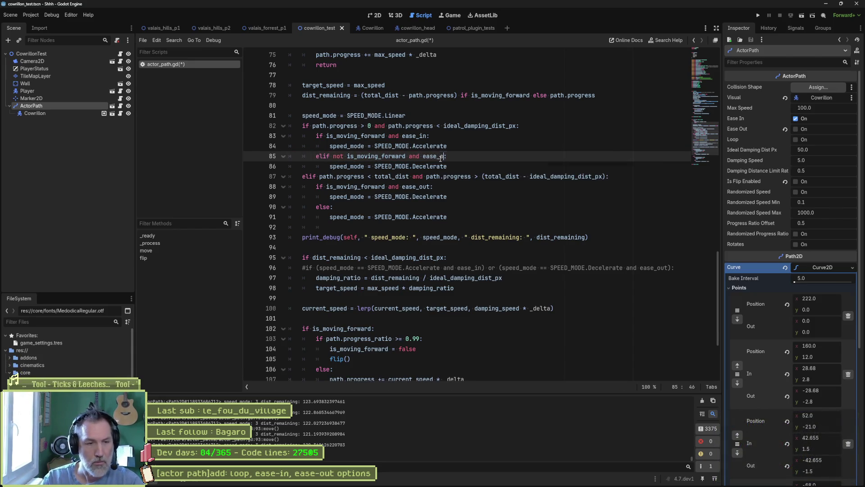
key(Up)
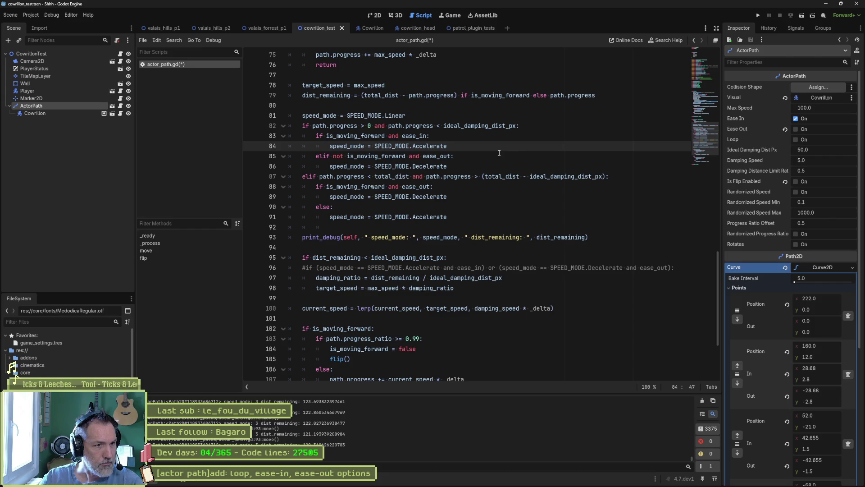
click(435, 117)
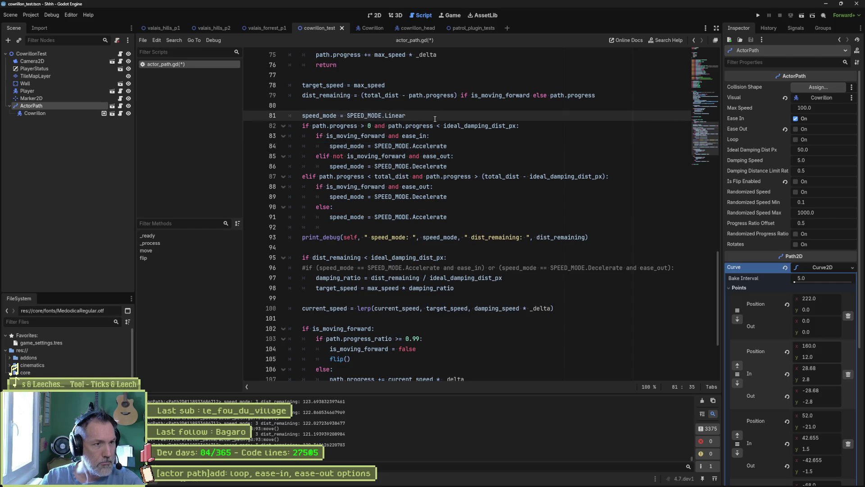
Move the Linear default up under the dist_remaining line with Alt+Up
key(alt+Up)
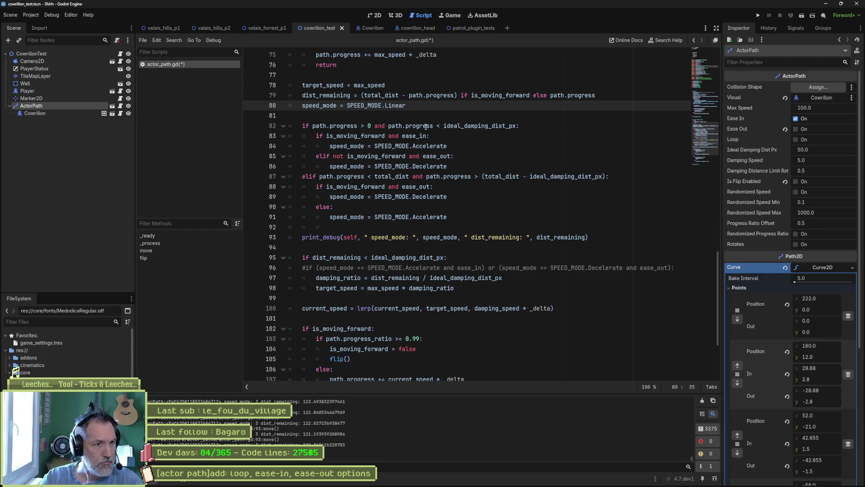
drag(347, 105, 399, 105)
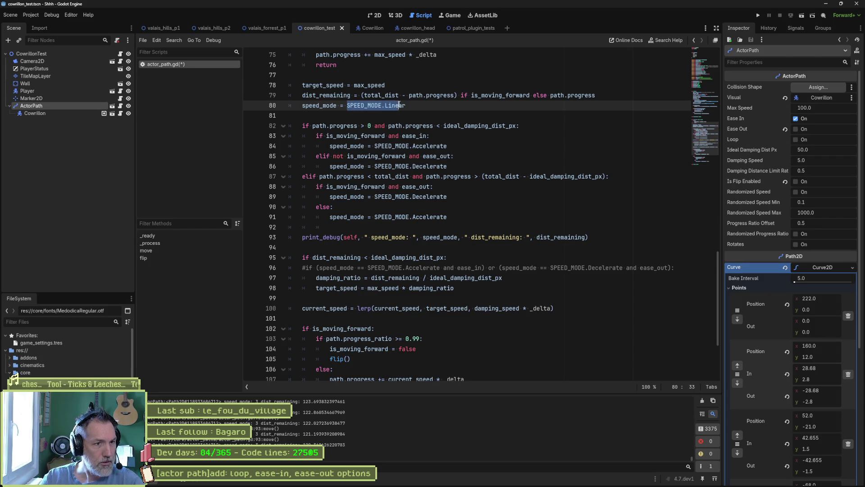
click(399, 127)
double_click(413, 146)
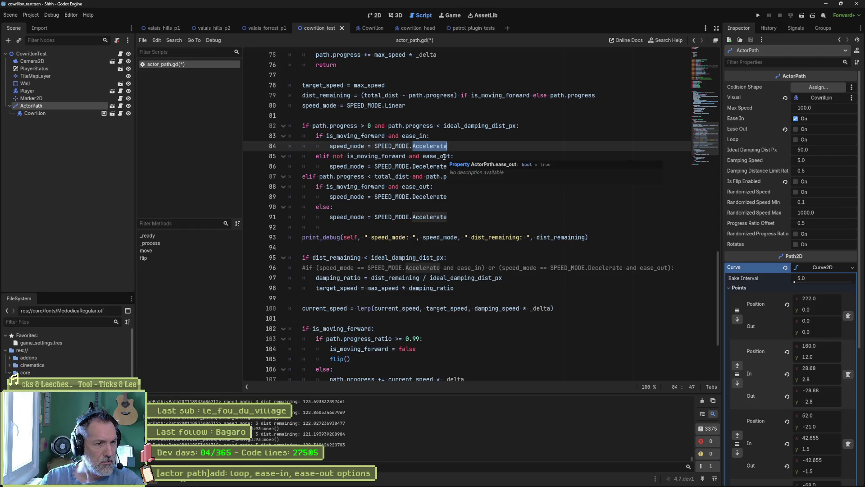
mouse_move(444, 156)
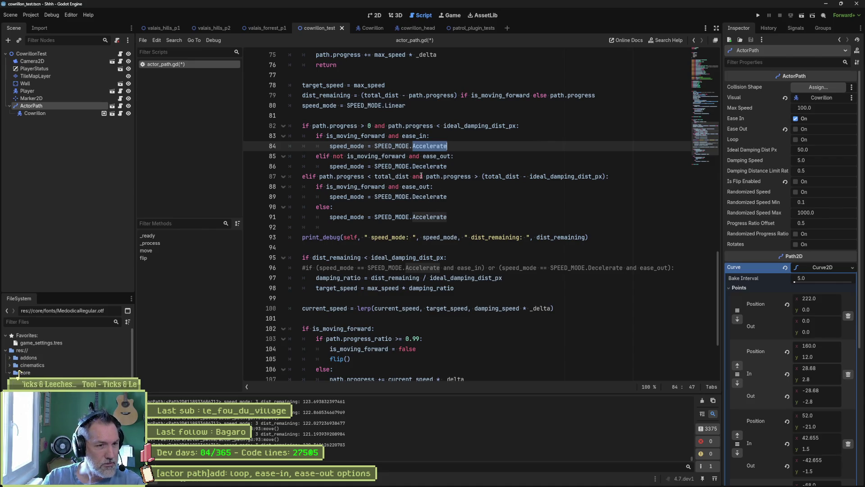
Comment out the end-of-path branch on lines 87–91 and run the scene
drag(426, 176, 422, 217)
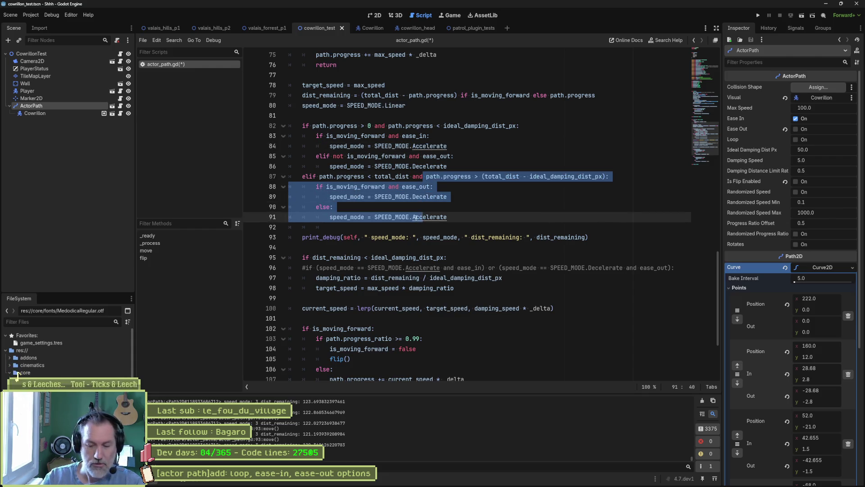
key(ctrl+k)
key(F6)
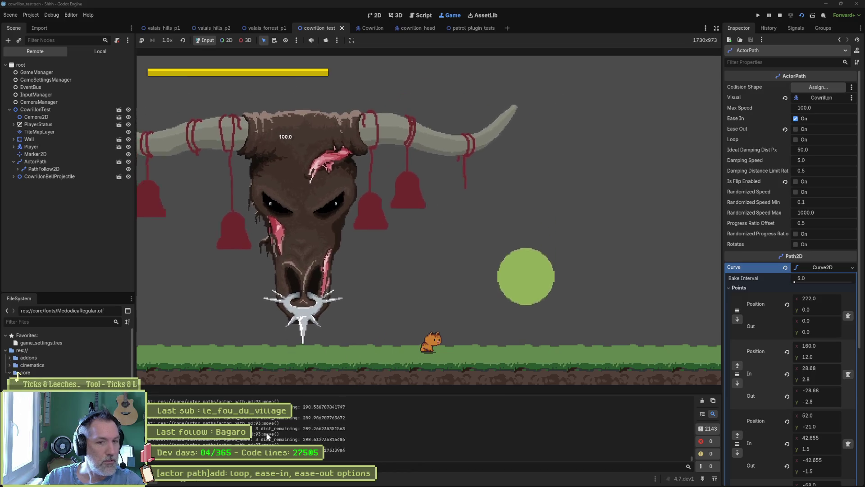
Stop the game, rerun the Cowrillon scene with Ease Out enabled, then stop it again
key(F8)
key(F6)
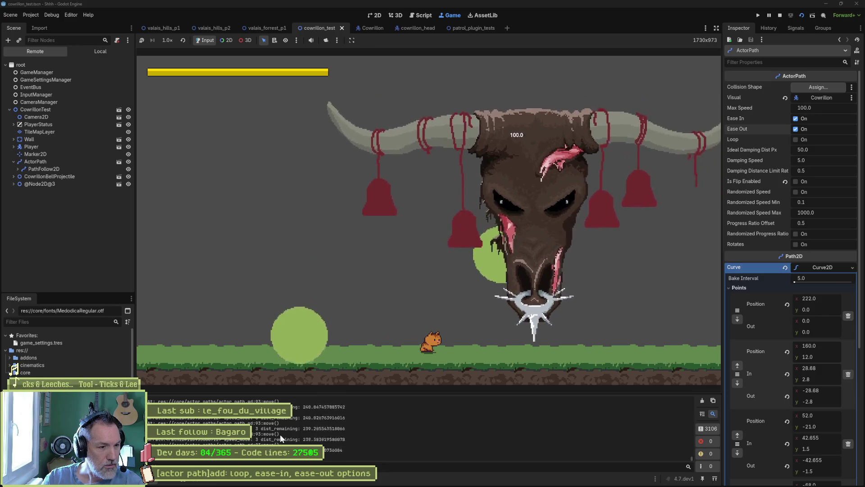
key(ctrl+F3)
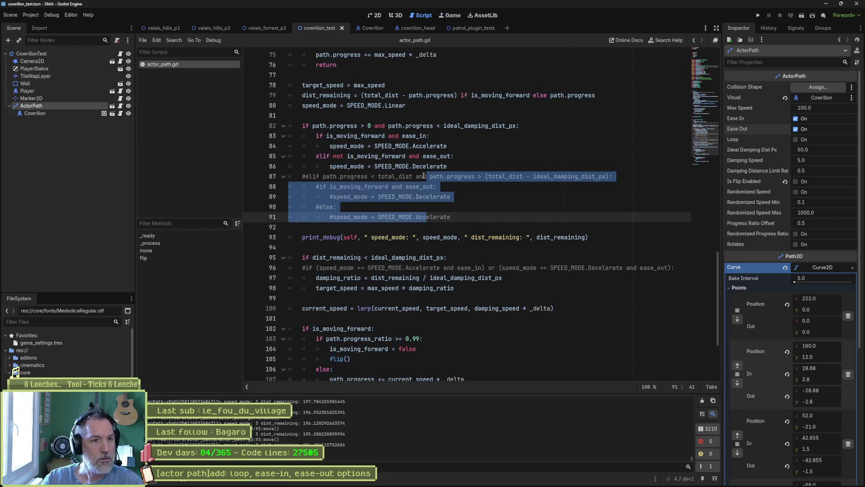
Uncomment the end-of-path branch on lines 87–91
click(424, 175)
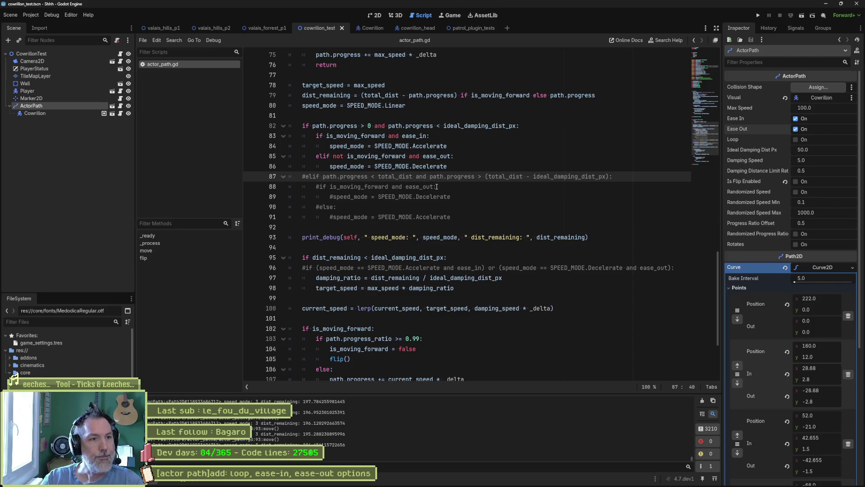
shift+click(437, 217)
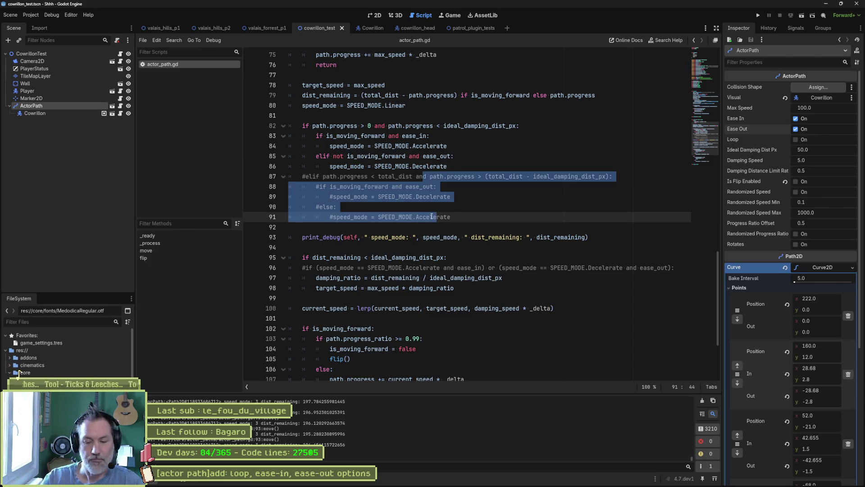
key(ctrl+k)
click(406, 166)
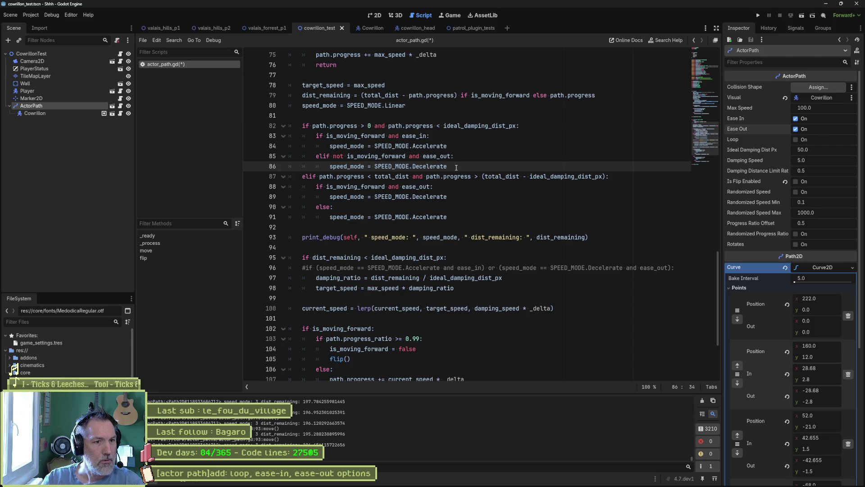
Replace the branch body with the ease_in/ease_out block, swap Accelerate and Decelerate, and run the scene
drag(461, 166, 541, 127)
key(ctrl+c)
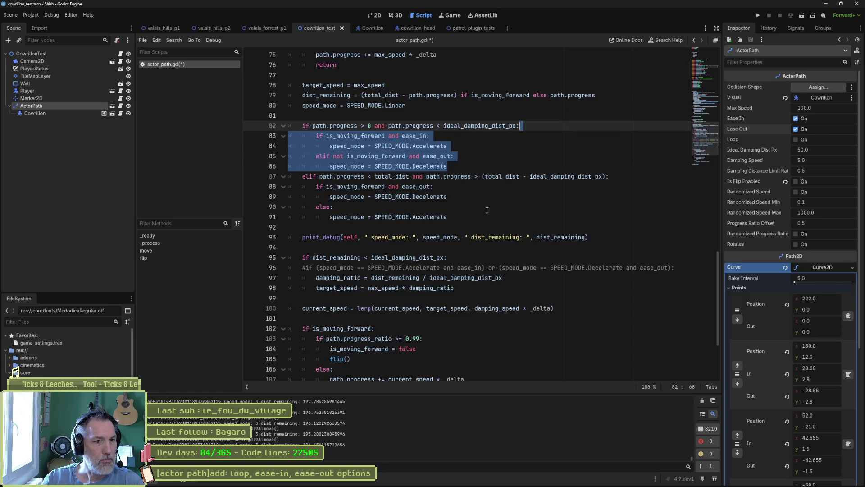
drag(449, 217, 623, 178)
key(ctrl+v)
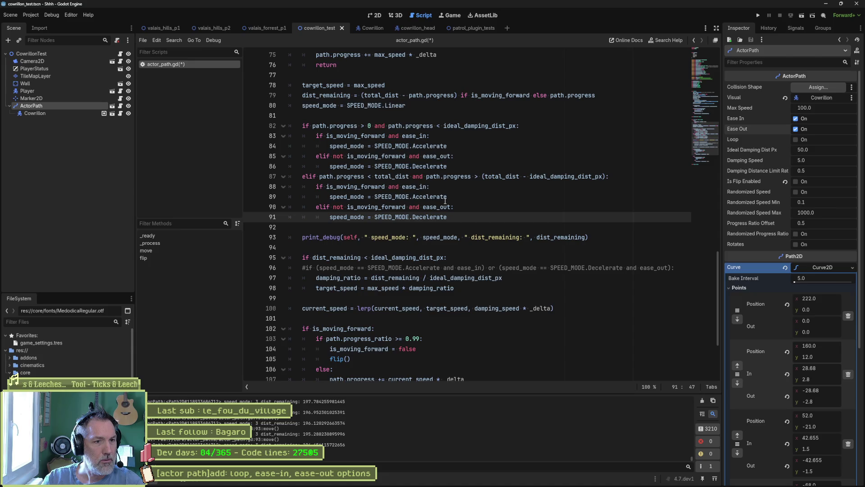
key(alt+Up)
key(alt+Up)
key(Down)
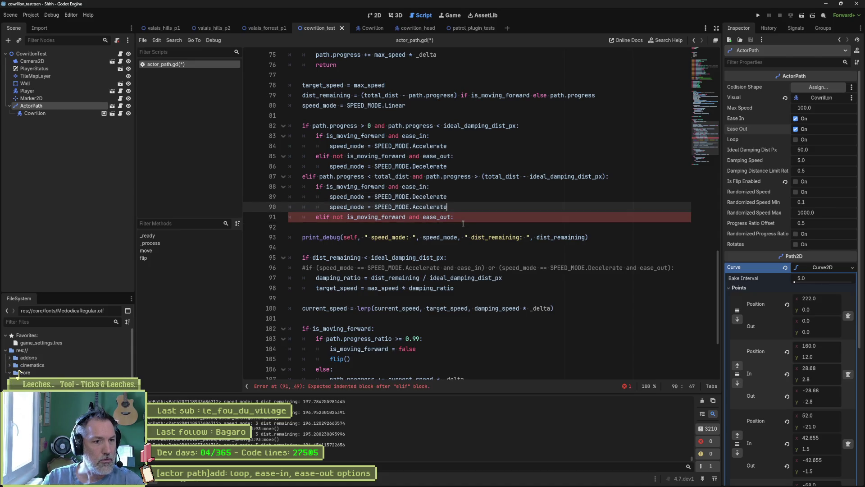
key(alt+Down)
key(F6)
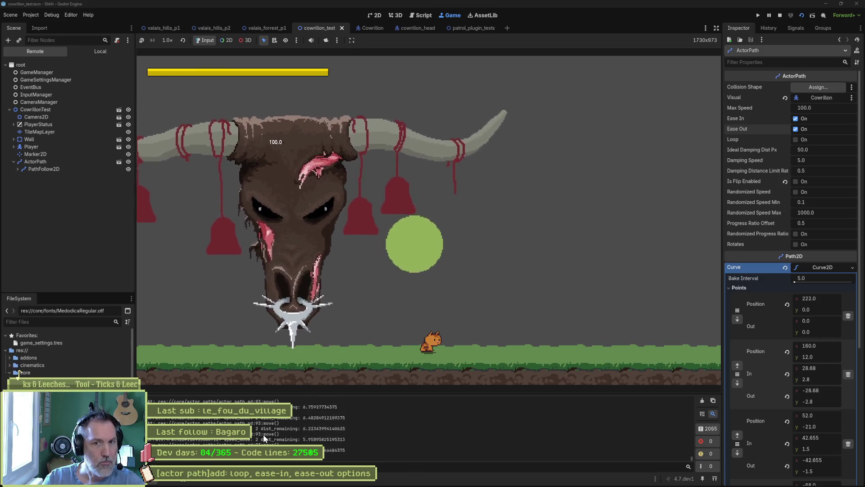
Stop the cowrillon_test run and get back to actor_path.gd in the script editor
key(F8)
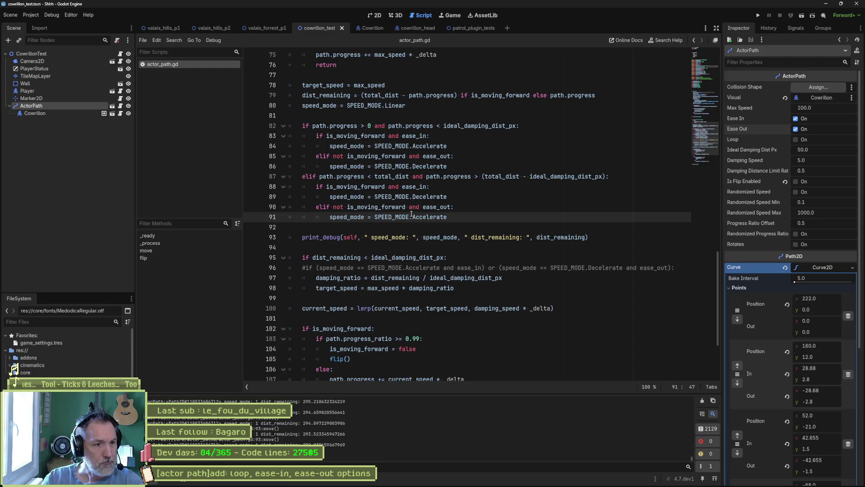
mouse_move(406, 217)
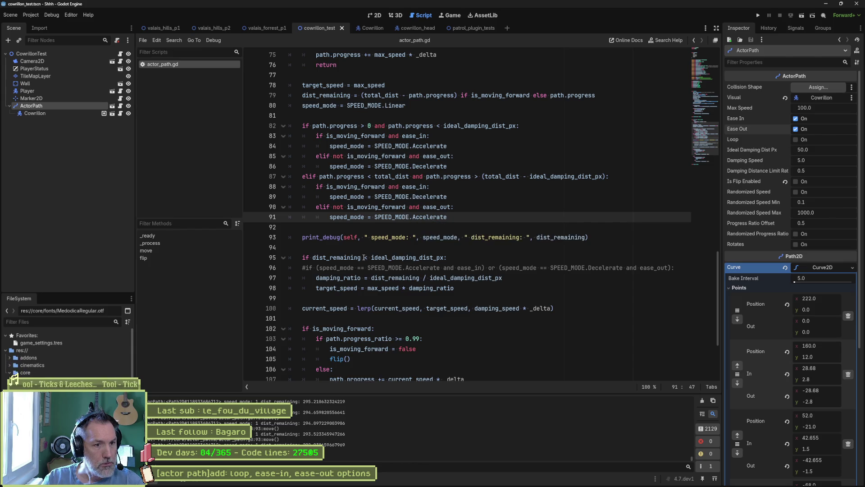
Append 'and speed_mode != SPEED_MODE.Linear' to the damping check on line 95 and run the scene
click(445, 257)
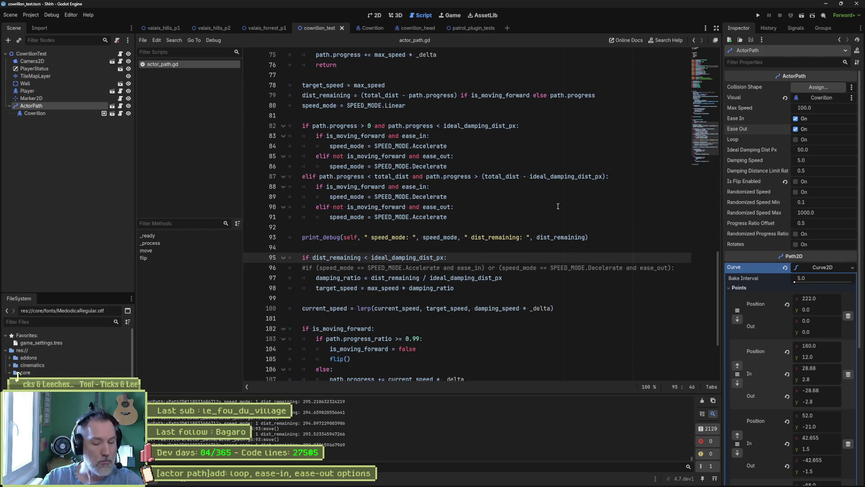
text(and spee)
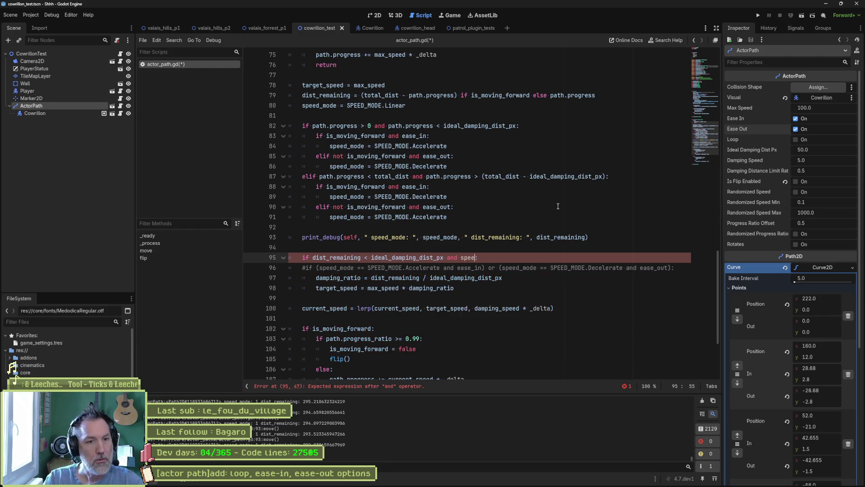
text(d_mode )
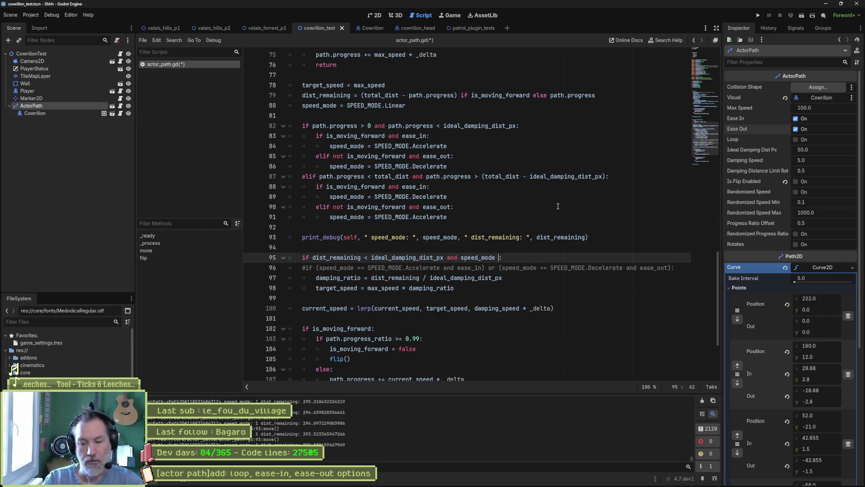
text(not SPEED_MODE)
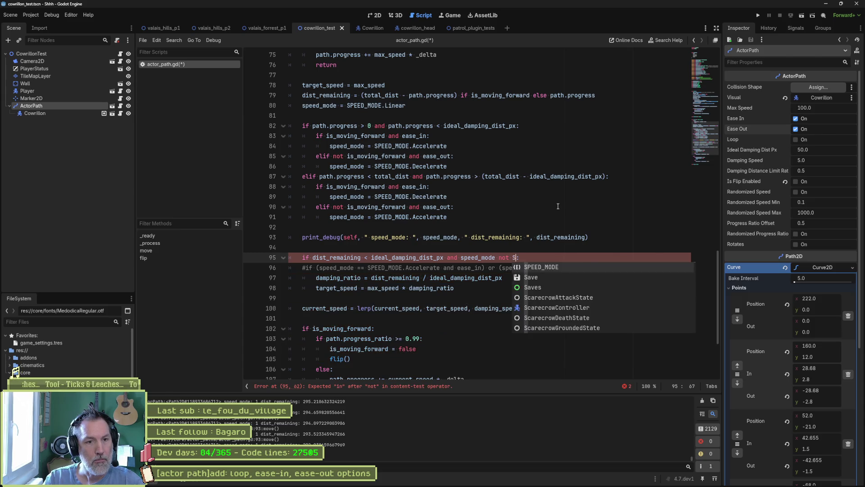
text(.li)
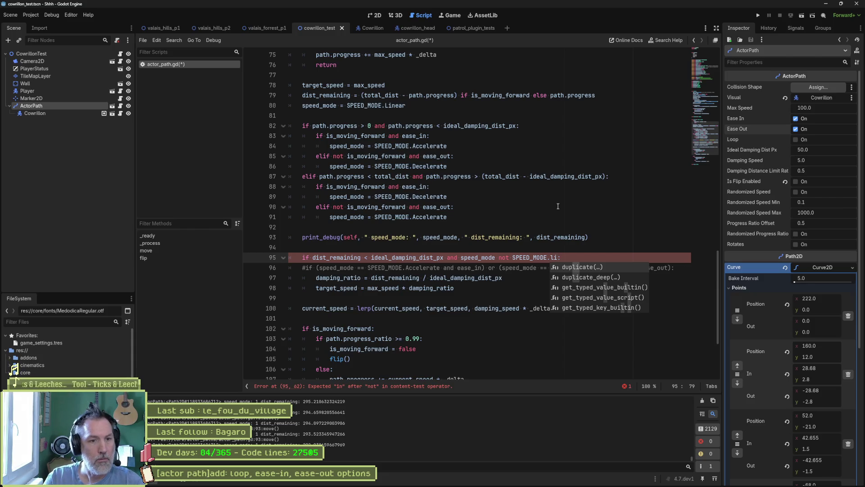
key(ctrl+Left)
key(ctrl+Left)
key(ctrl+Left)
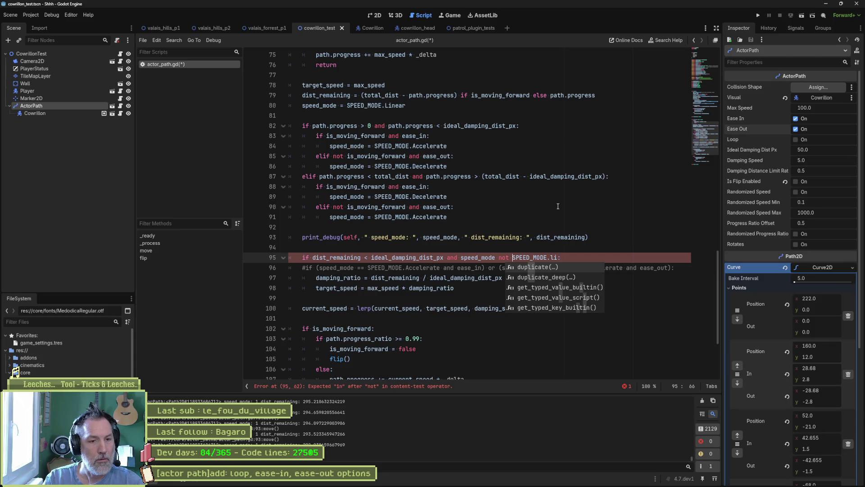
key(BackSpace)
key(BackSpace)
key(BackSpace)
text(!)
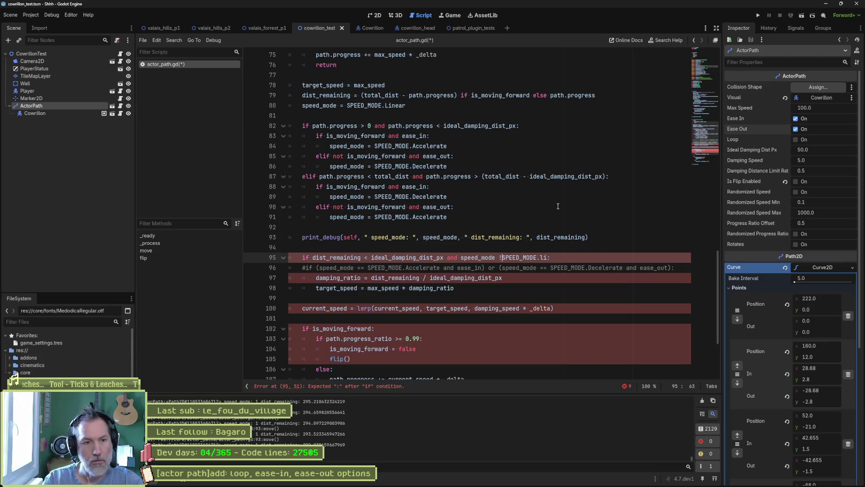
text(=)
key(ctrl+Right)
key(ctrl+Right)
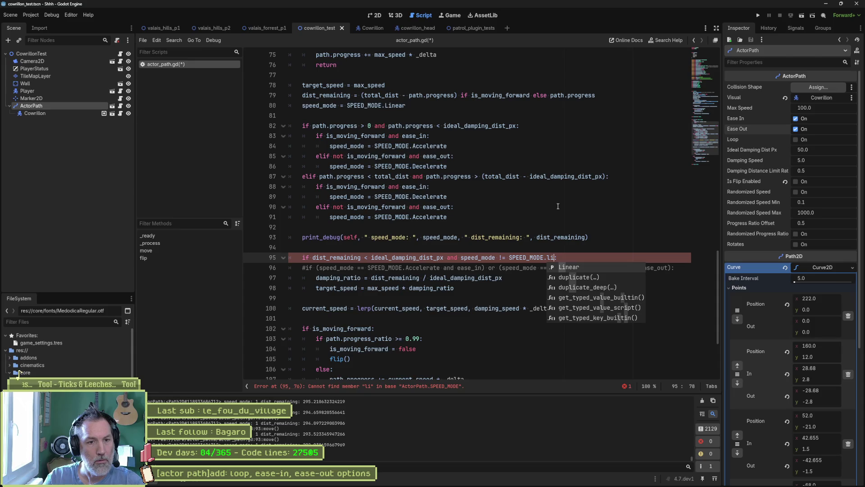
key(Return)
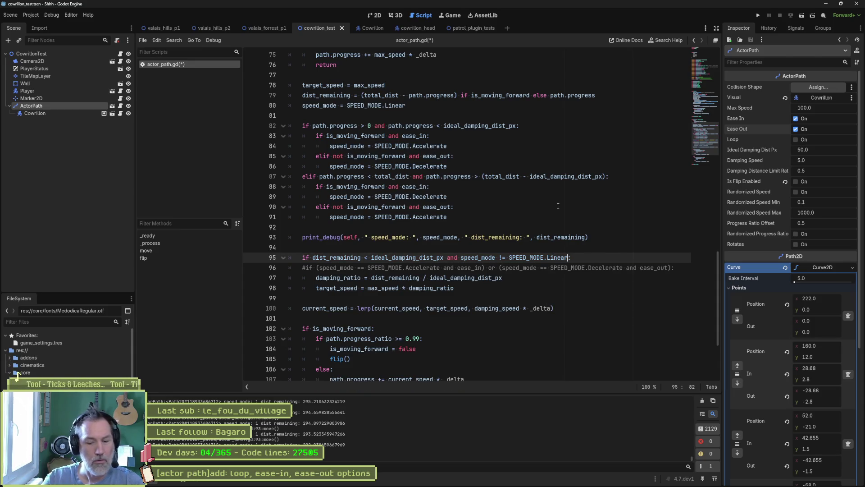
key(F6)
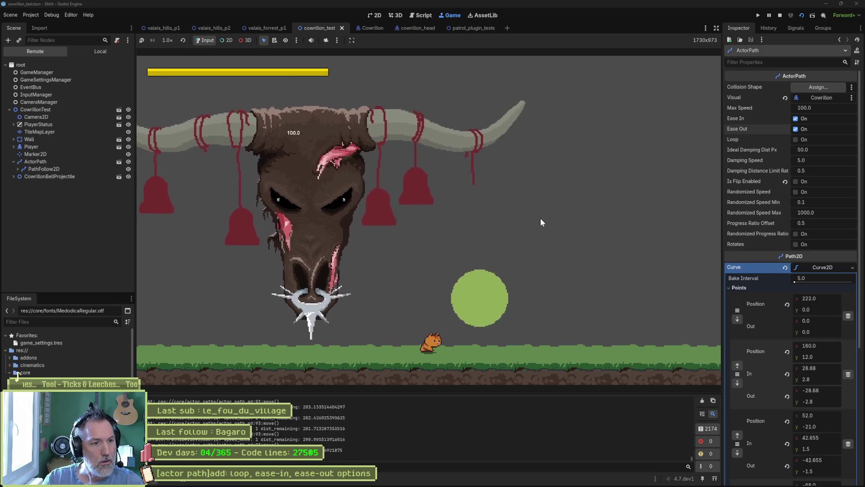
Stop the game, turn off Ease Out on ActorPath, and rerun the scene
key(F8)
click(796, 129)
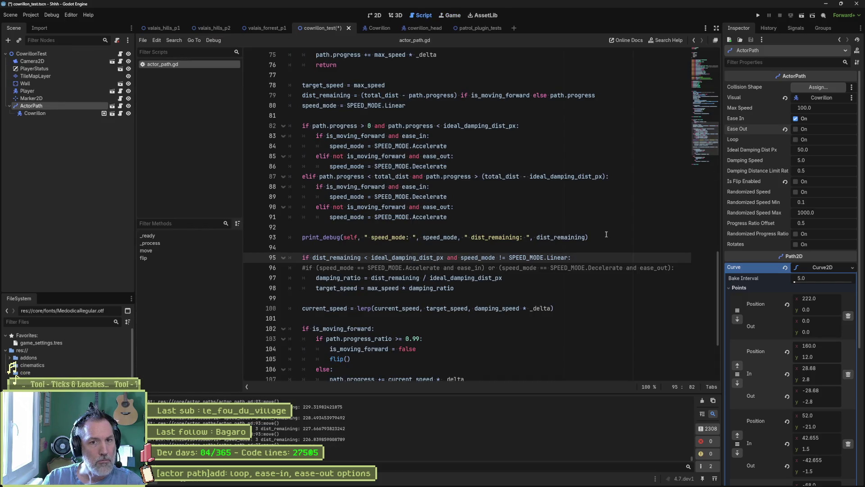
key(F6)
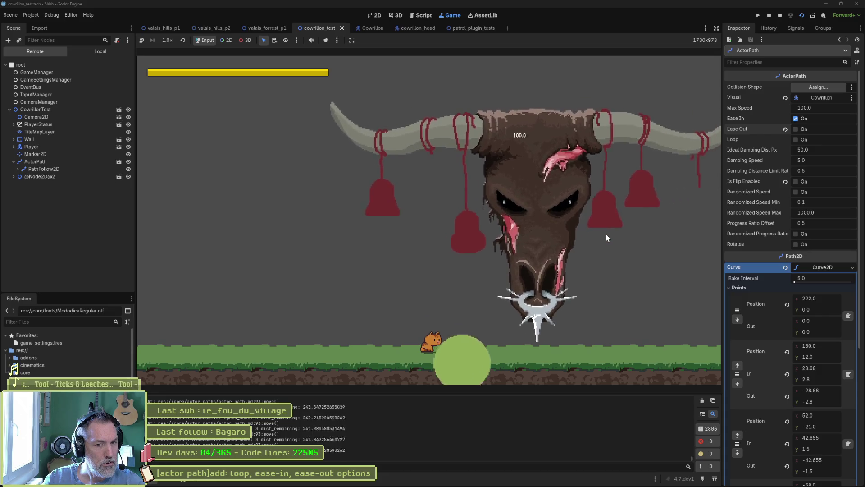
Stop the run and select speed_mode in the line 93 debug print
key(F8)
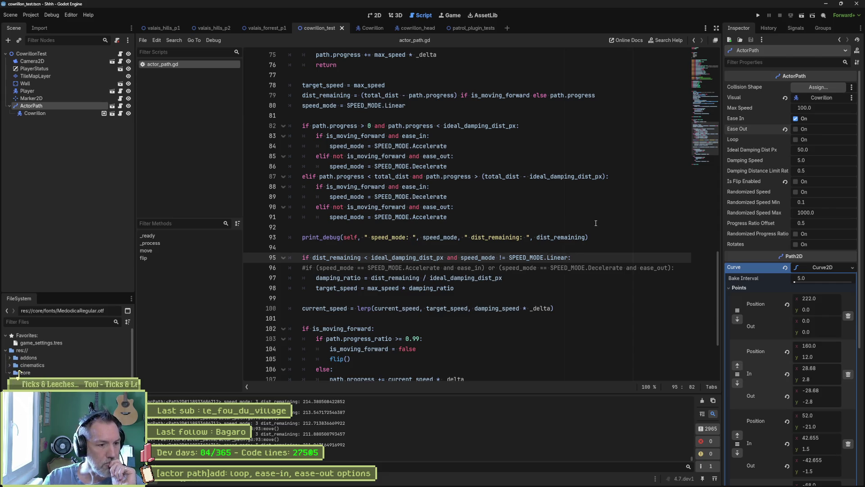
double_click(450, 236)
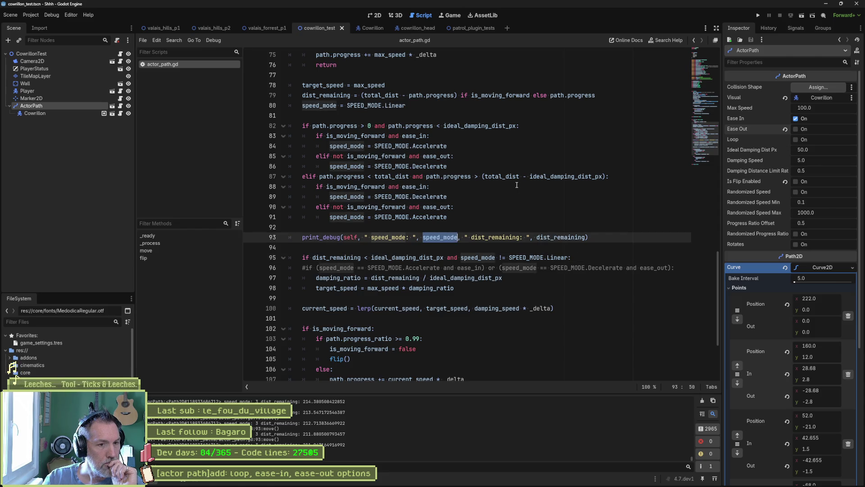
key(Left)
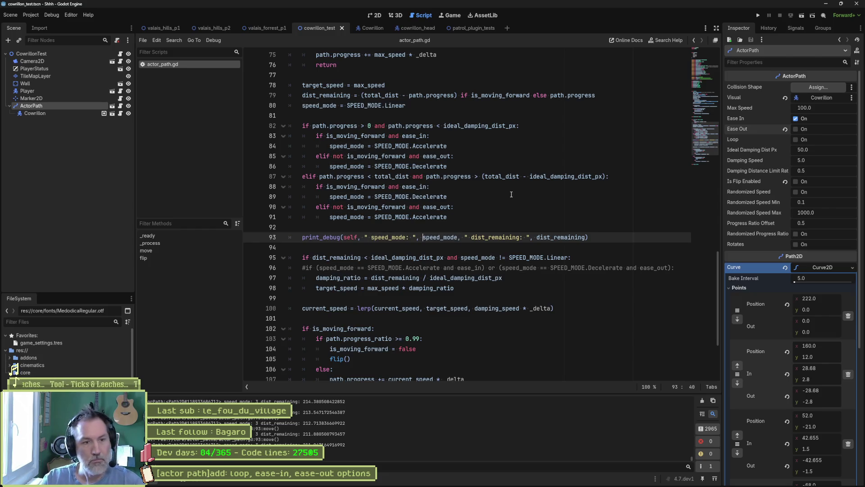
Ask Gemini how to print the enum name in the pasted print_debug line, then select SPEED_MODE.keys()[speed_mode] in the answer
key(alt+Tab)
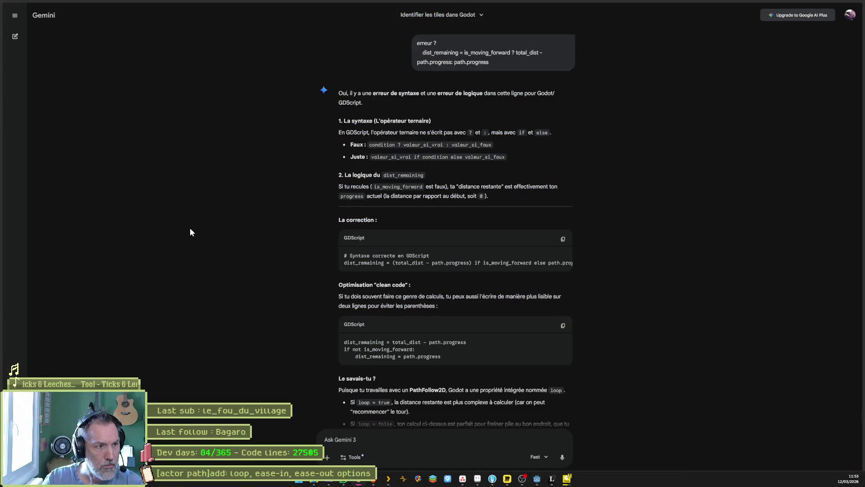
click(355, 440)
text(commen)
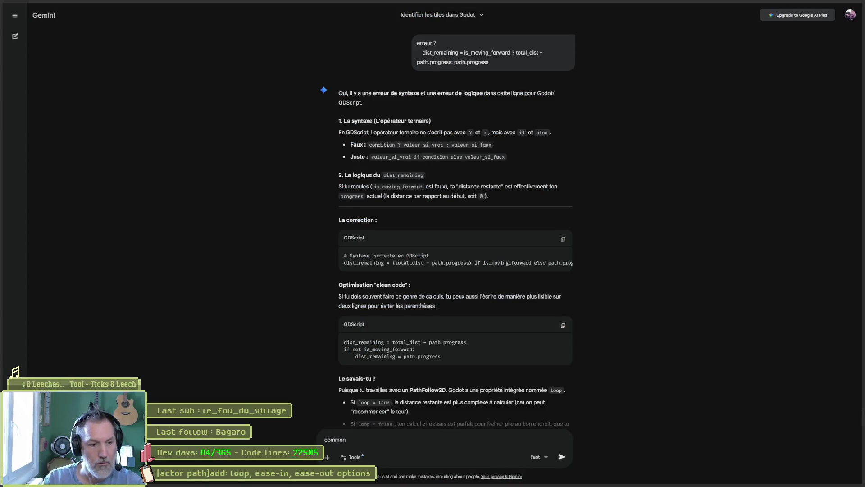
text(le string plutot que)
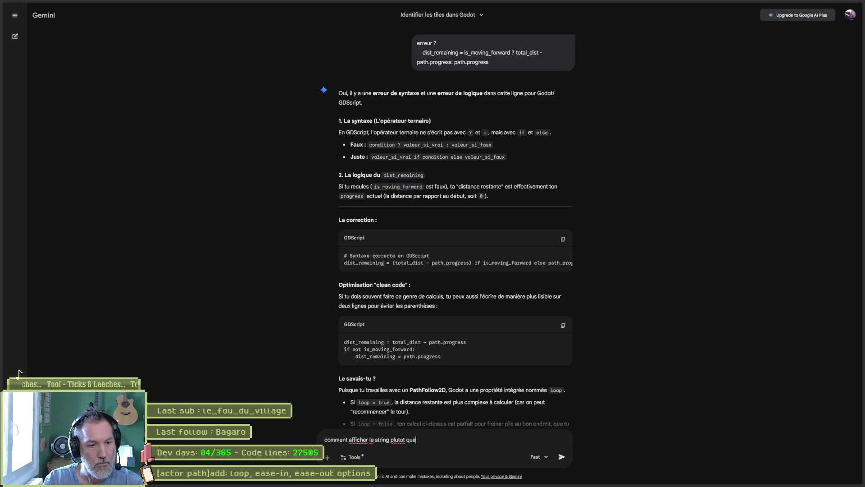
text(:)
key(shift+Return)
text(print_debug(self, " speed_mode: ", SPEED_MODE[speed_mode], " dist_remaining: ", dist_remaining))
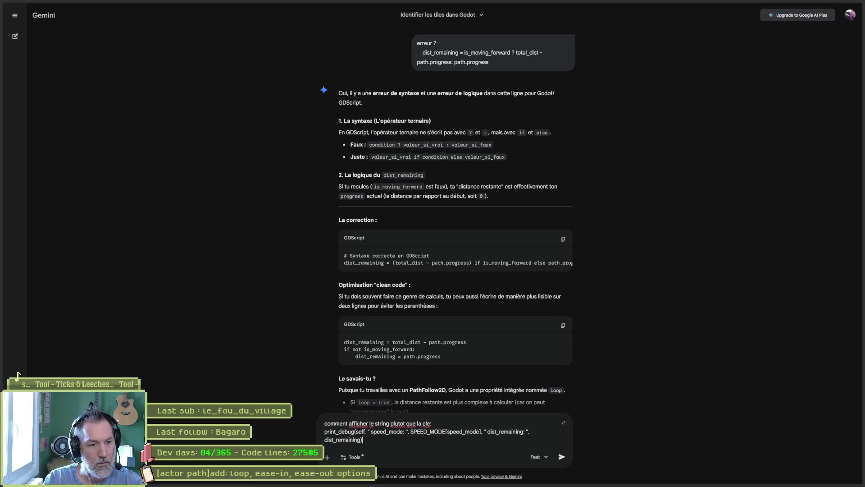
key(Return)
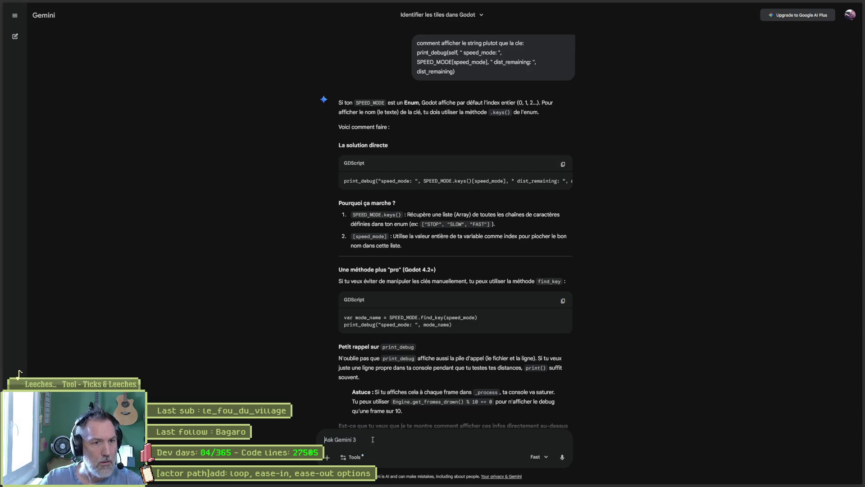
drag(424, 181, 485, 180)
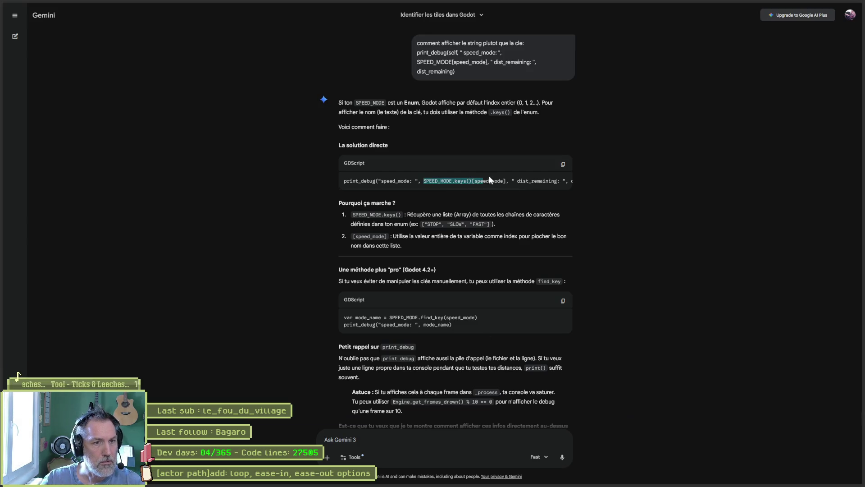
Replace SPEED_MODE[speed_mode] on line 93 with SPEED_MODE.keys()[speed_mode] and run the test scene
key(alt+Tab)
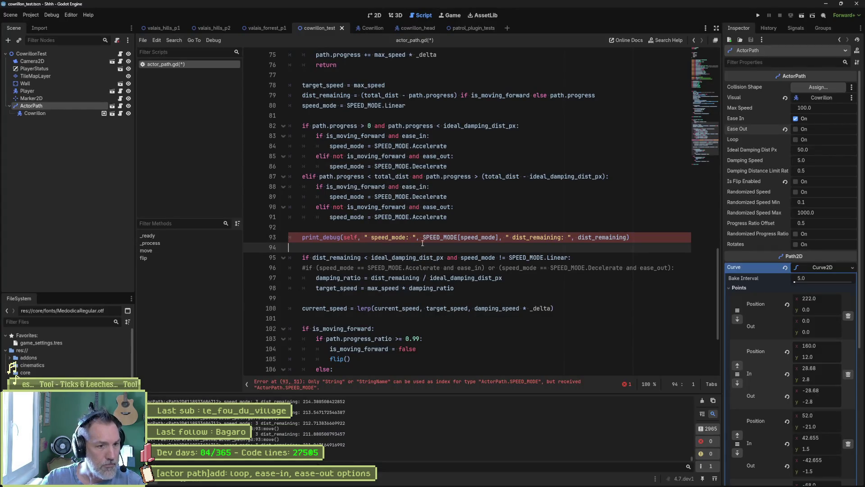
drag(424, 237, 499, 237)
text(SPEED_MODE.keys()[speed_mode])
key(F6)
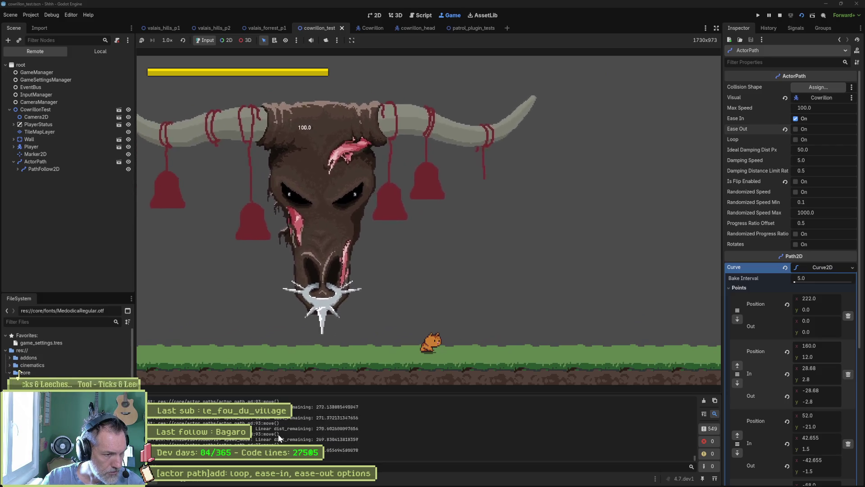
Re-enable Ease Out on ActorPath and do another cowrillon_test run
key(F8)
click(797, 129)
key(F6)
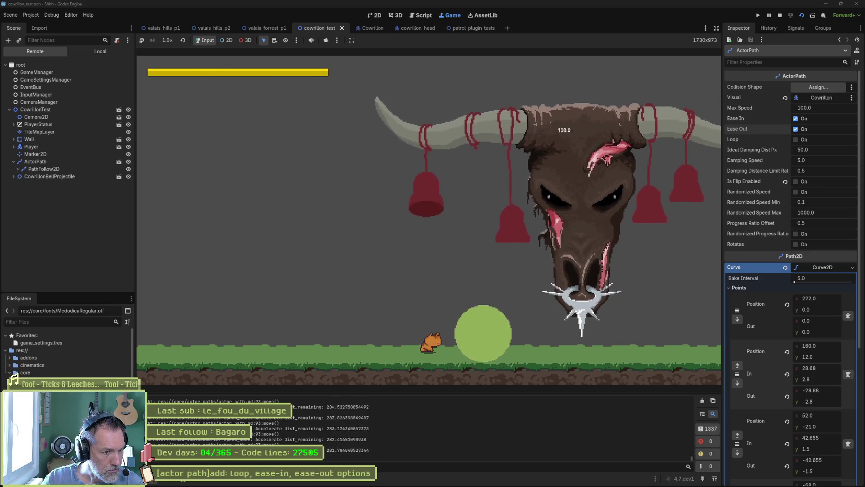
key(F8)
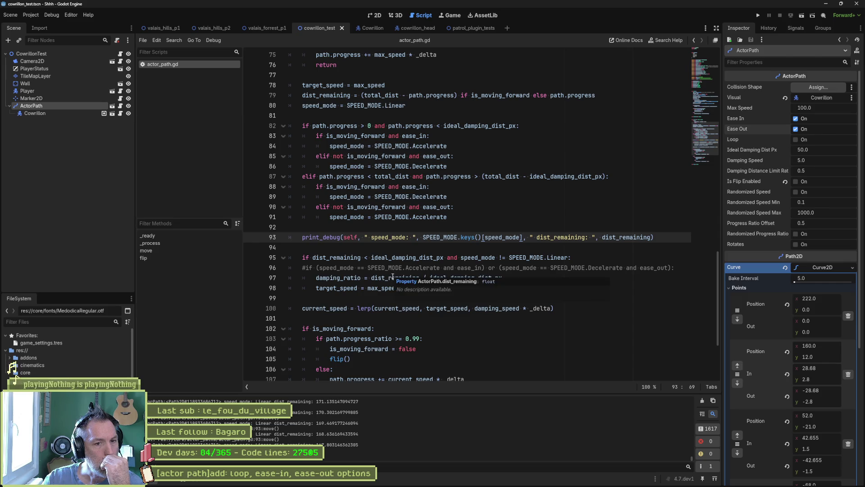
Delete ' and speed_mode != SPEED_MODE.Linear' from line 95 and return to the 2D workspace
mouse_move(396, 277)
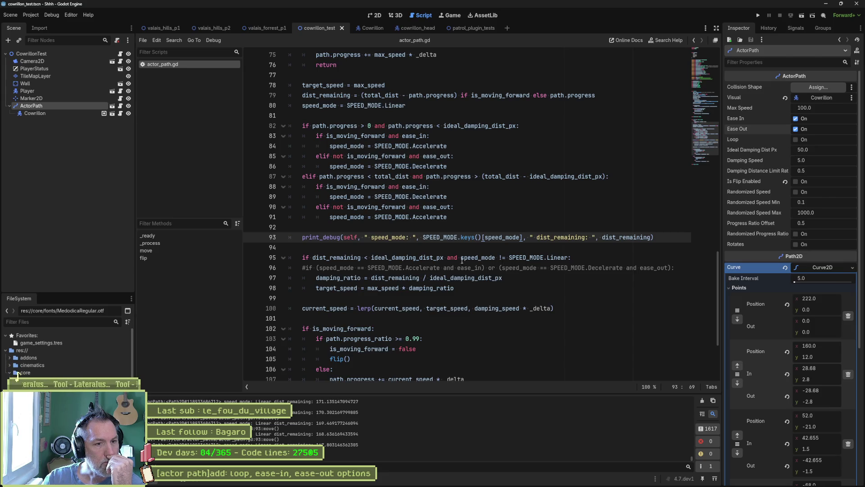
drag(445, 259, 568, 260)
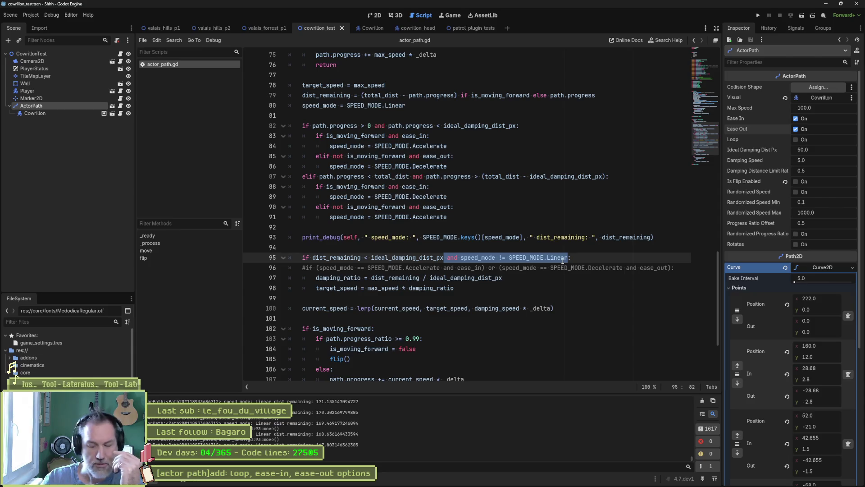
key(BackSpace)
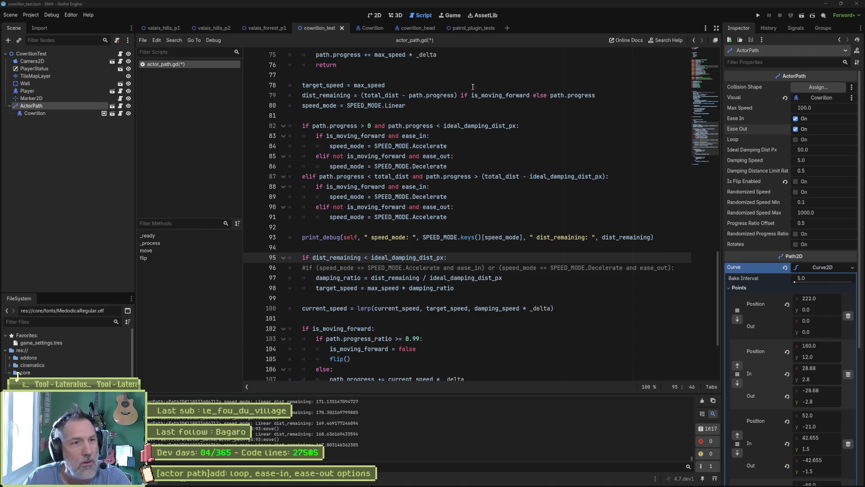
click(376, 16)
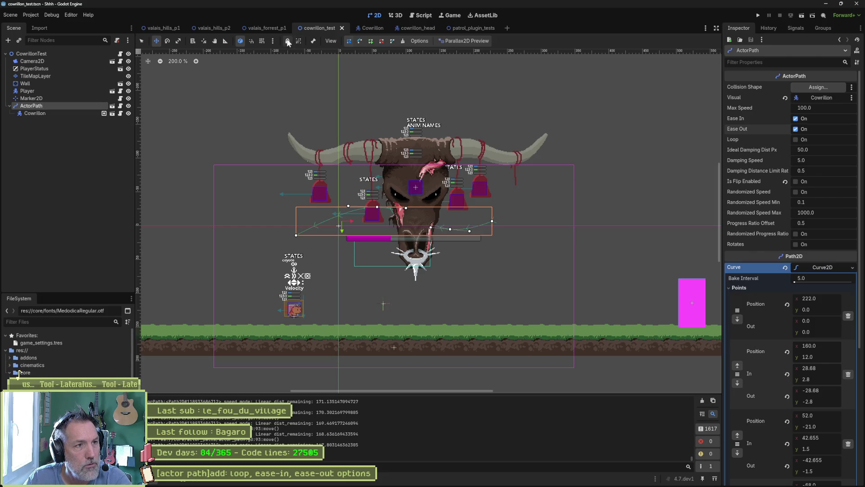
Browse the valais_hills_p2, cowrillon_head, Cowrillon and cowrillon_test scene tabs, ending on cowrillon_head
click(212, 28)
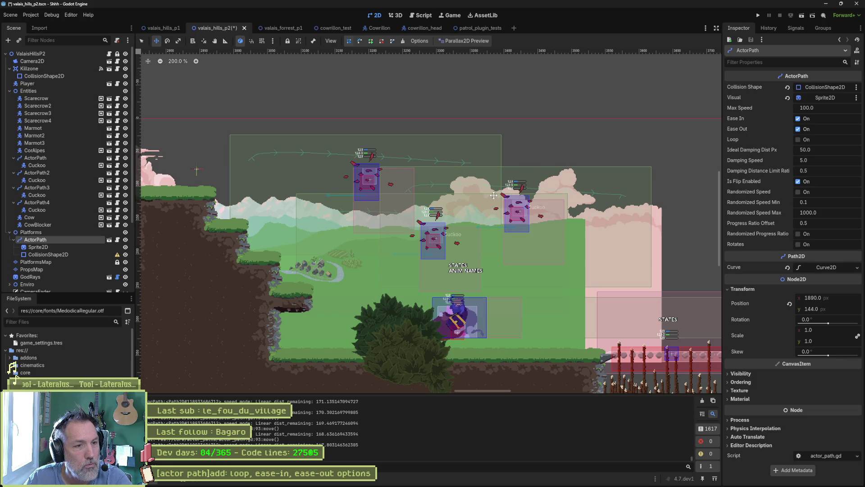
scroll(586, 190, left, 5)
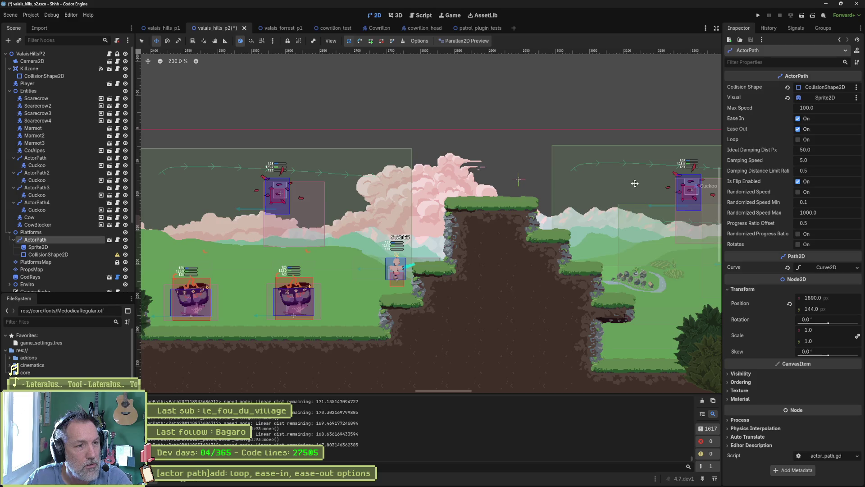
scroll(634, 184, right, 10)
scroll(635, 184, up, 2)
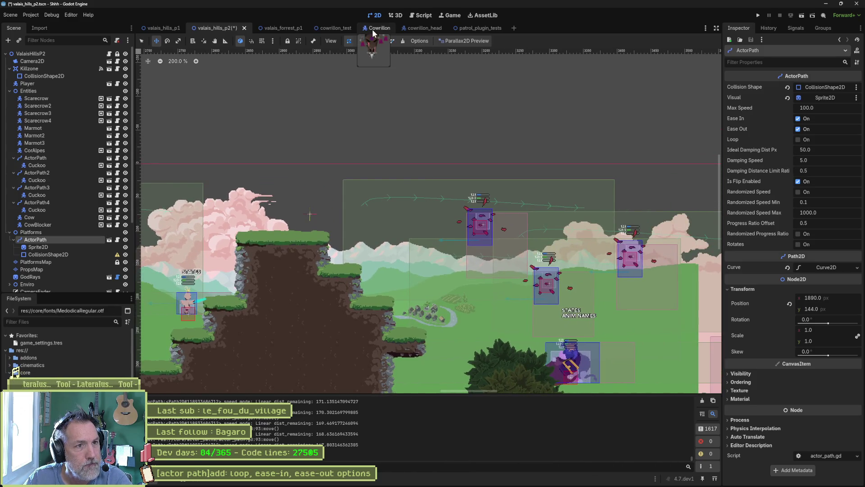
click(426, 27)
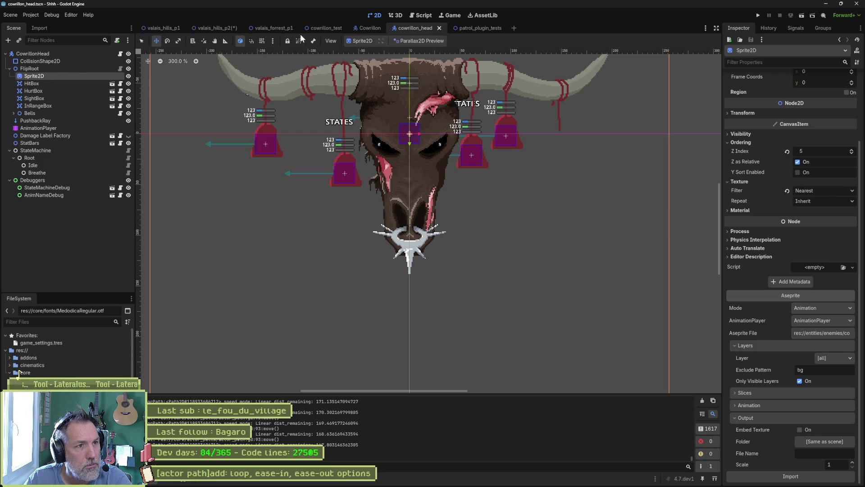
click(371, 27)
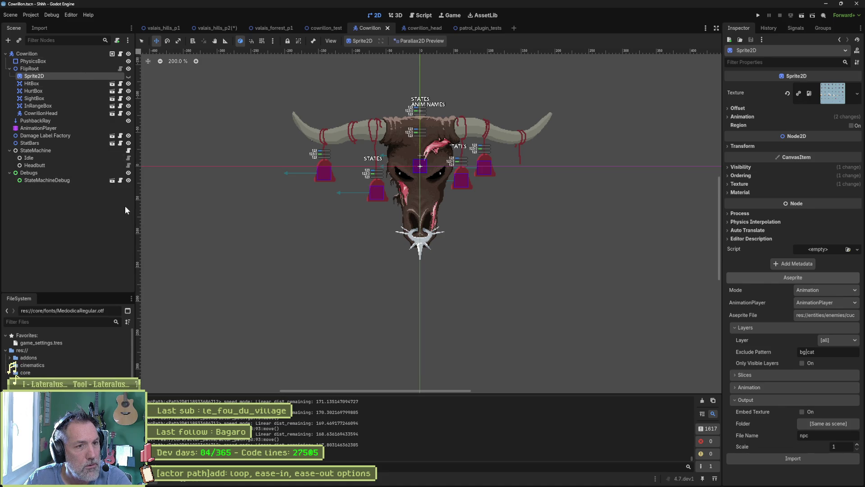
click(332, 29)
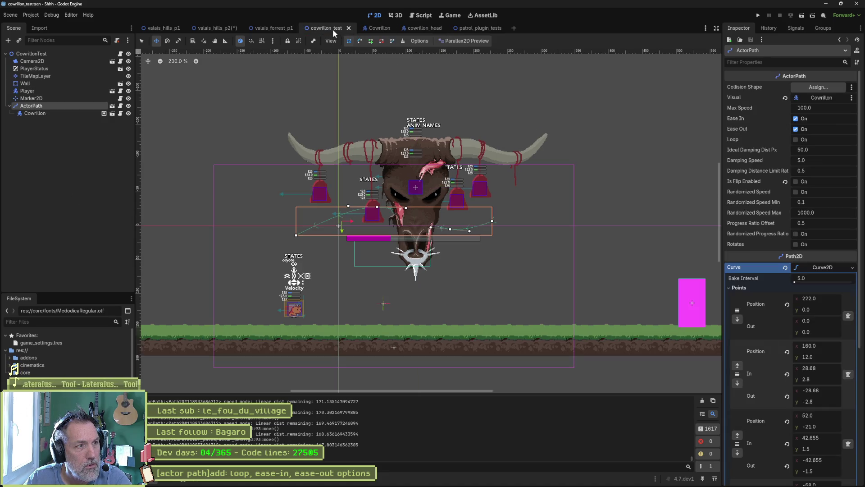
click(419, 28)
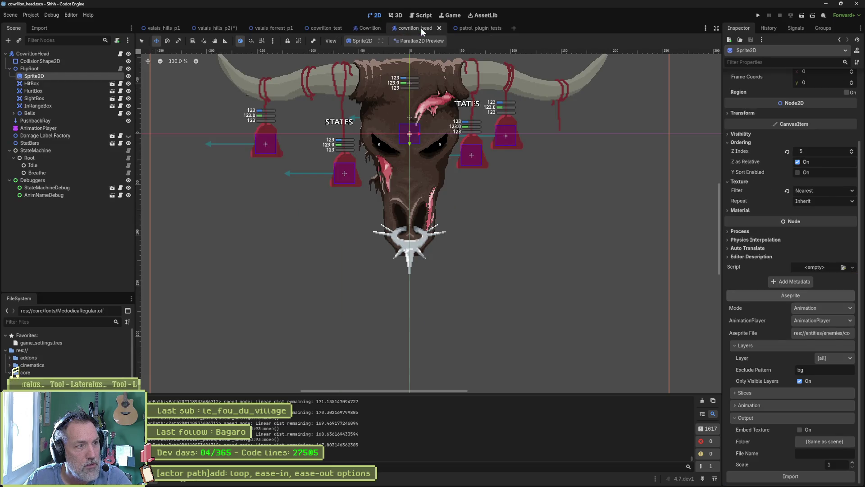